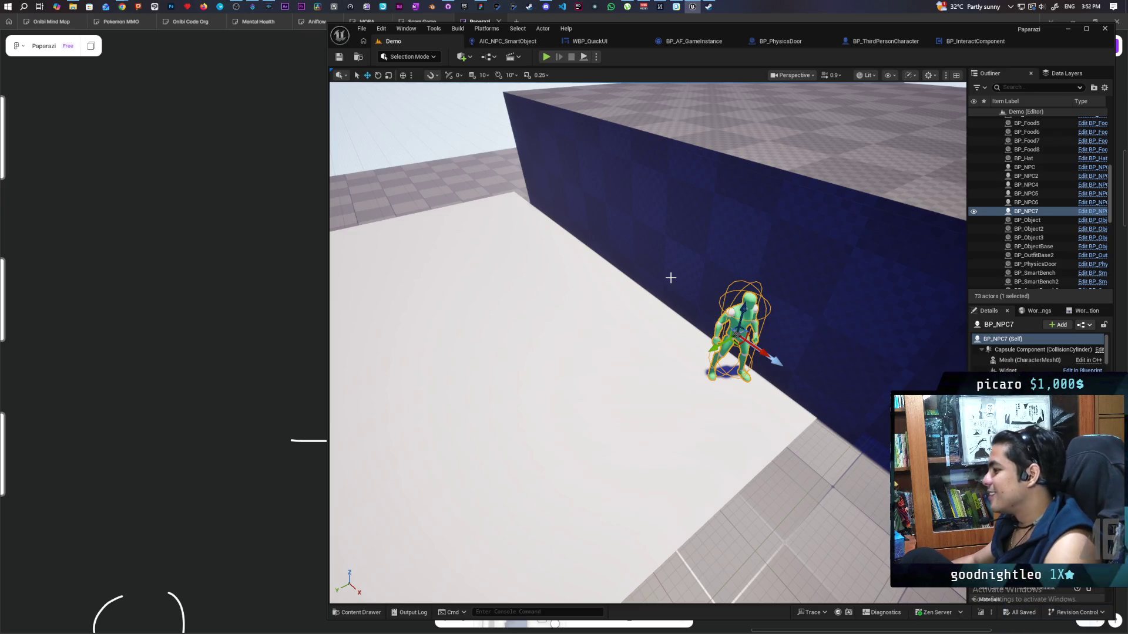
Fly the view around the NPC and blue wall, framing the BP_NPC7 character.
{"action": "mouse_move", "coordinate": [652, 308]}
{"action": "left_mouse_down"}
{"action": "mouse_move", "coordinate": [648, 369]}
{"action": "mouse_move", "coordinate": [661, 312]}
{"action": "left_mouse_up"}
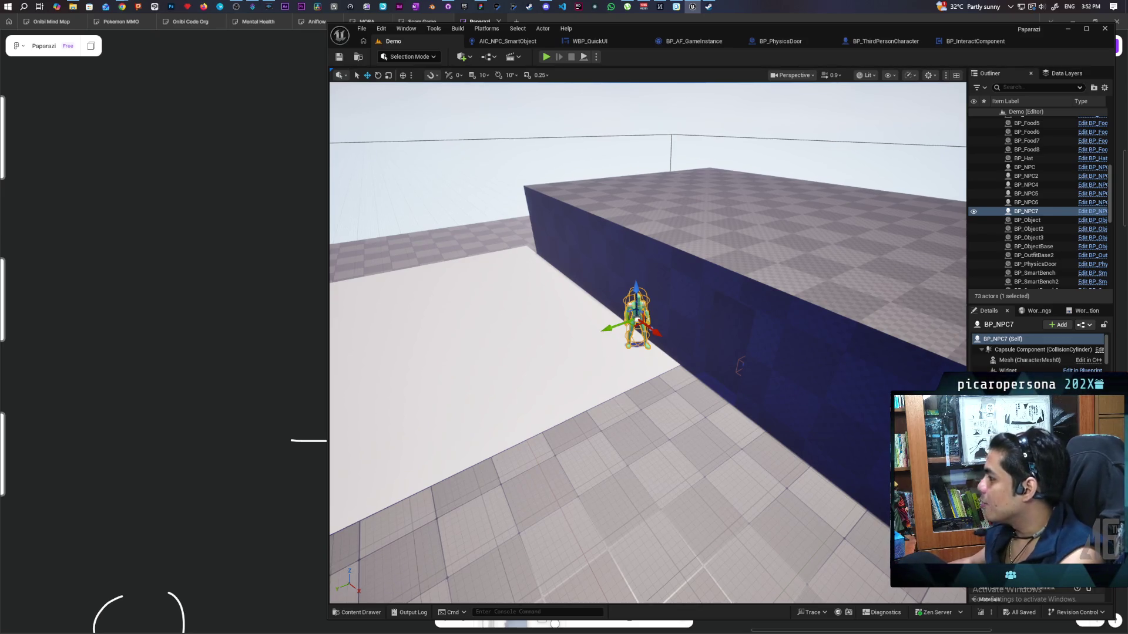
{"action": "key", "text": "w"}
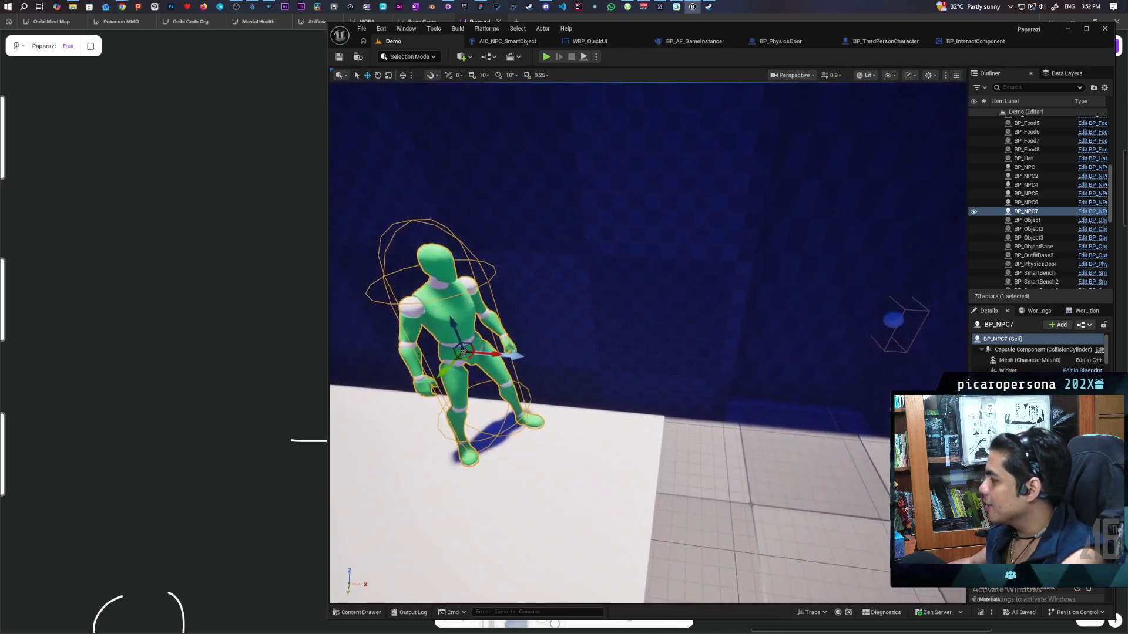
{"action": "key", "text": "s"}
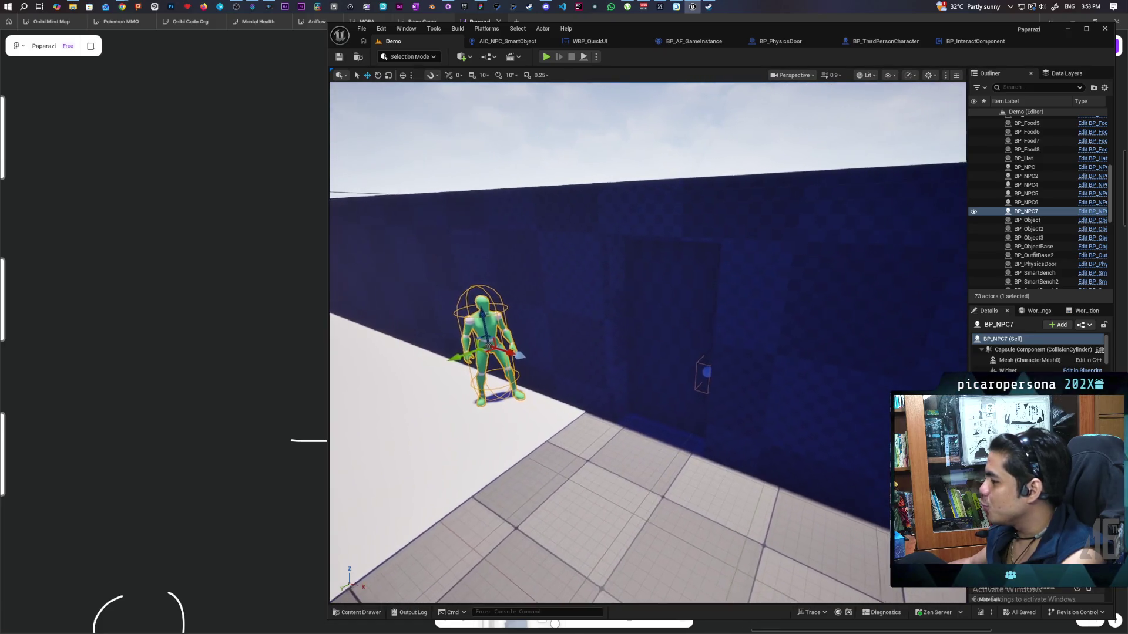
{"action": "key", "text": "s"}
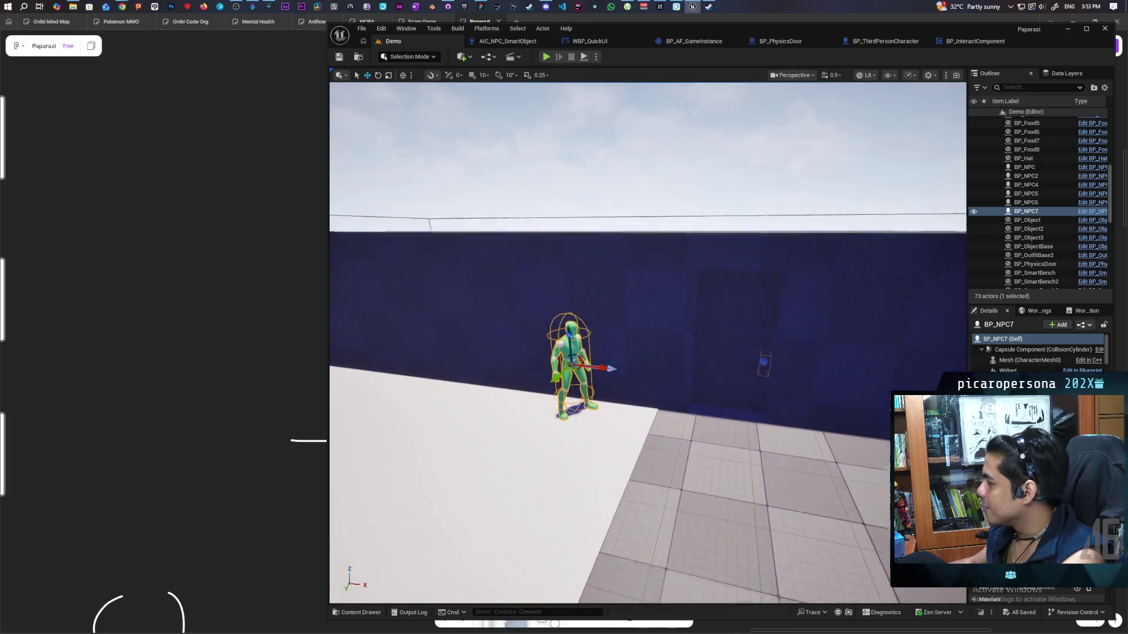
{"action": "key", "text": "w"}
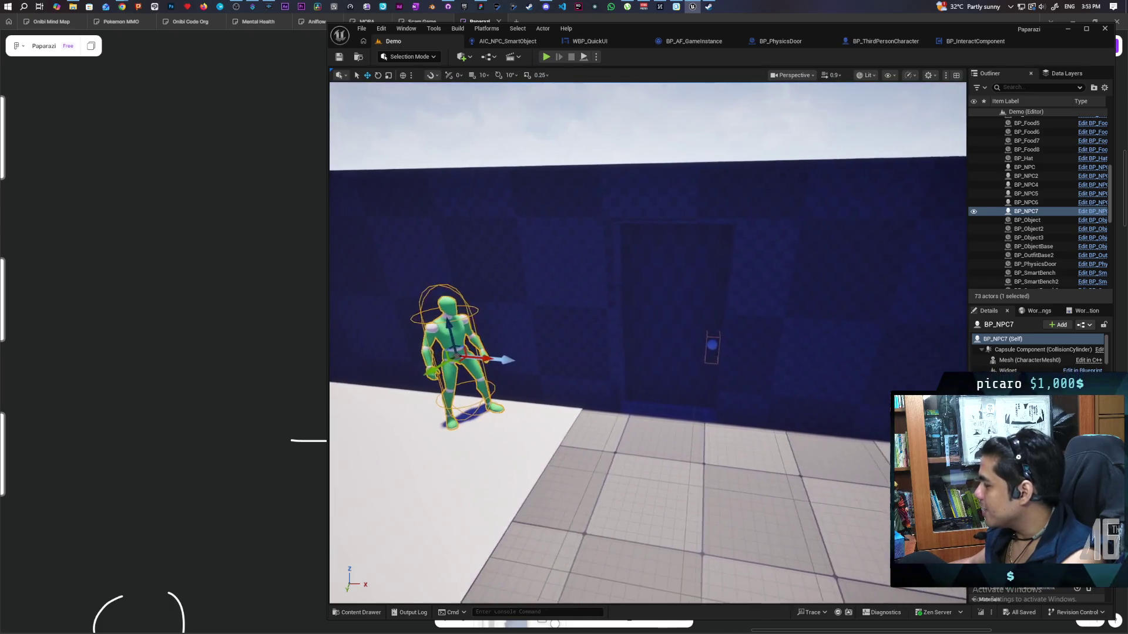
{"action": "key", "text": "d"}
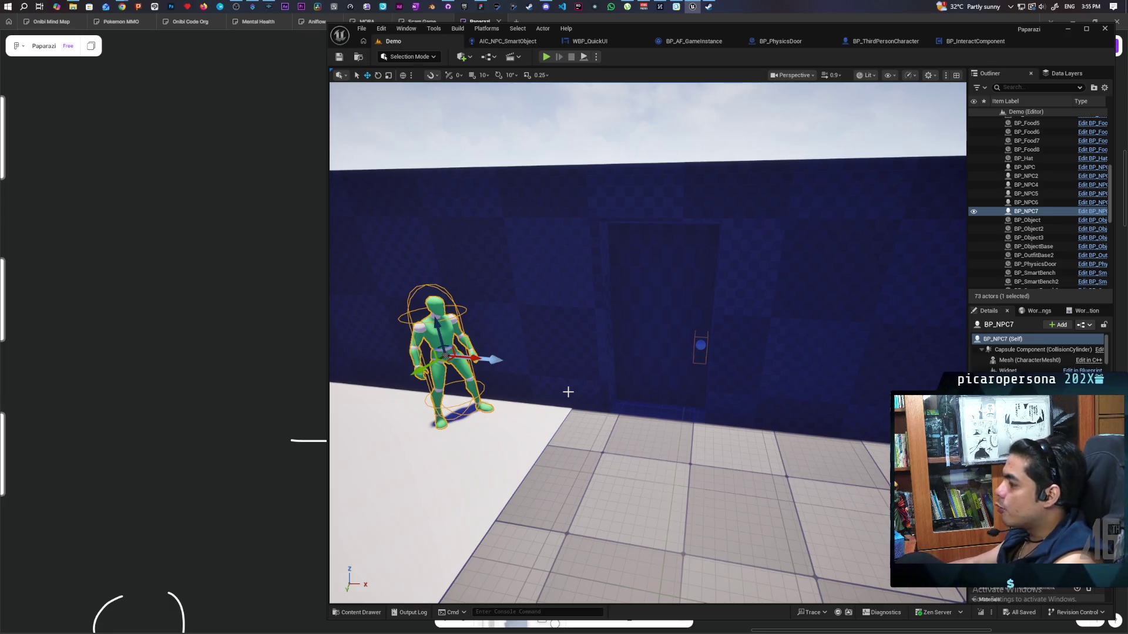
{"action": "left_click_drag", "start_coordinate": [567, 392], "coordinate": [567, 446]}
{"action": "left_click_drag", "start_coordinate": [713, 273], "coordinate": [713, 274]}
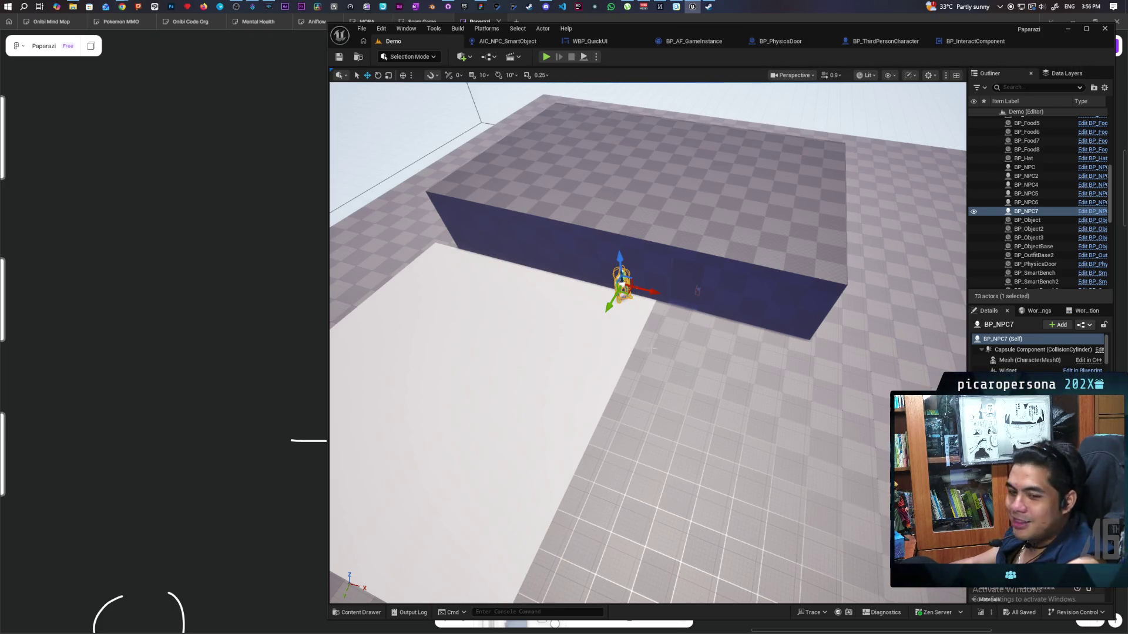
{"action": "key", "text": "f"}
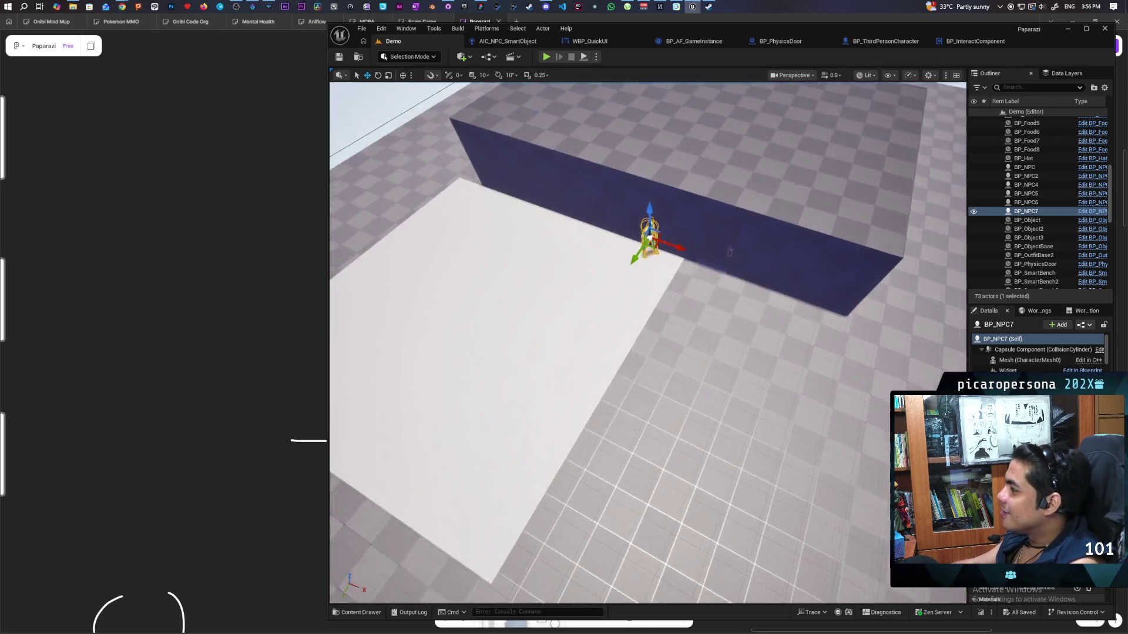
{"action": "mouse_move", "coordinate": [728, 357]}
{"action": "left_mouse_down"}
{"action": "mouse_move", "coordinate": [764, 392]}
{"action": "mouse_move", "coordinate": [728, 357]}
{"action": "left_mouse_up"}
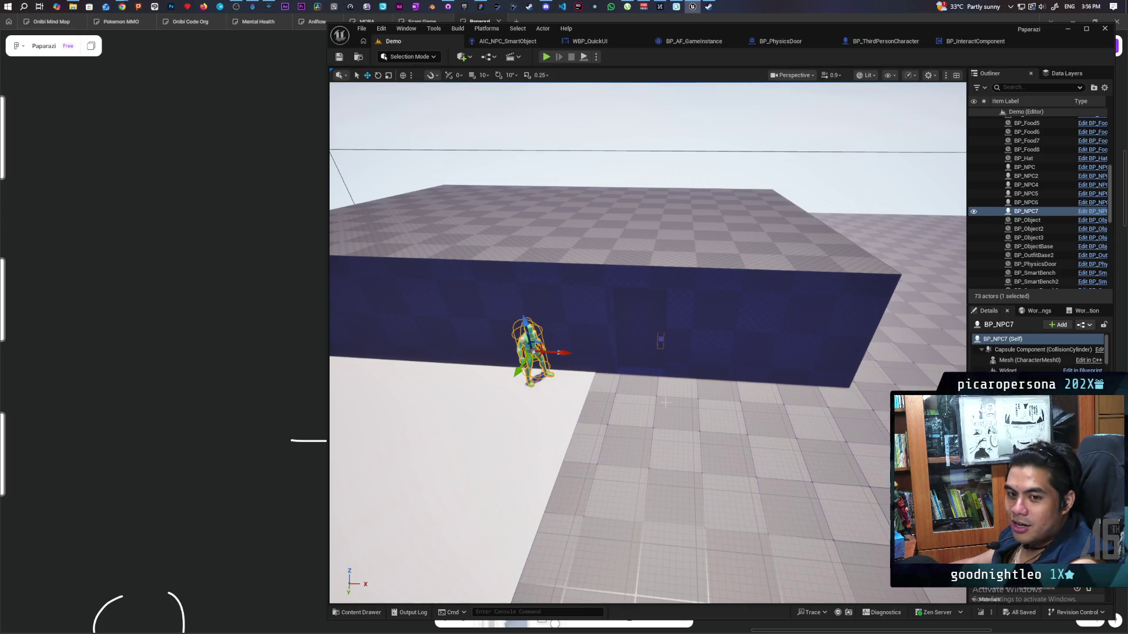
{"action": "mouse_move", "coordinate": [667, 403]}
{"action": "left_mouse_down"}
{"action": "mouse_move", "coordinate": [696, 393]}
{"action": "mouse_move", "coordinate": [696, 423]}
{"action": "mouse_move", "coordinate": [675, 375]}
{"action": "mouse_move", "coordinate": [657, 370]}
{"action": "mouse_move", "coordinate": [658, 406]}
{"action": "left_mouse_up"}
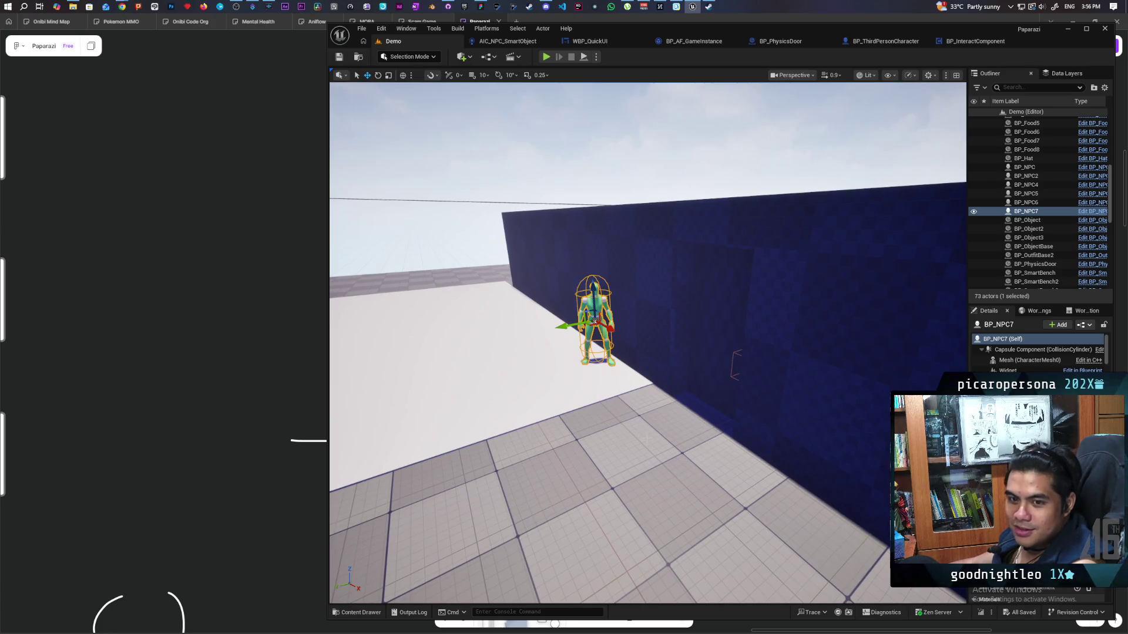
{"action": "mouse_move", "coordinate": [657, 405]}
{"action": "left_mouse_down"}
{"action": "mouse_move", "coordinate": [675, 376]}
{"action": "mouse_move", "coordinate": [656, 433]}
{"action": "left_mouse_up"}
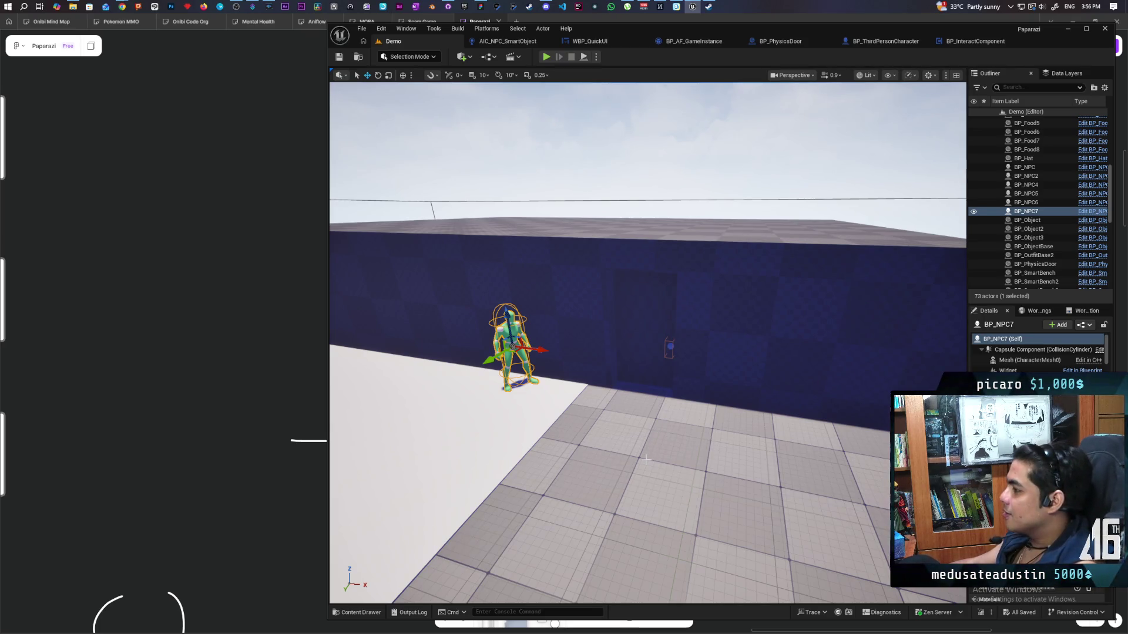
{"action": "left_click_drag", "start_coordinate": [646, 458], "coordinate": [643, 481]}
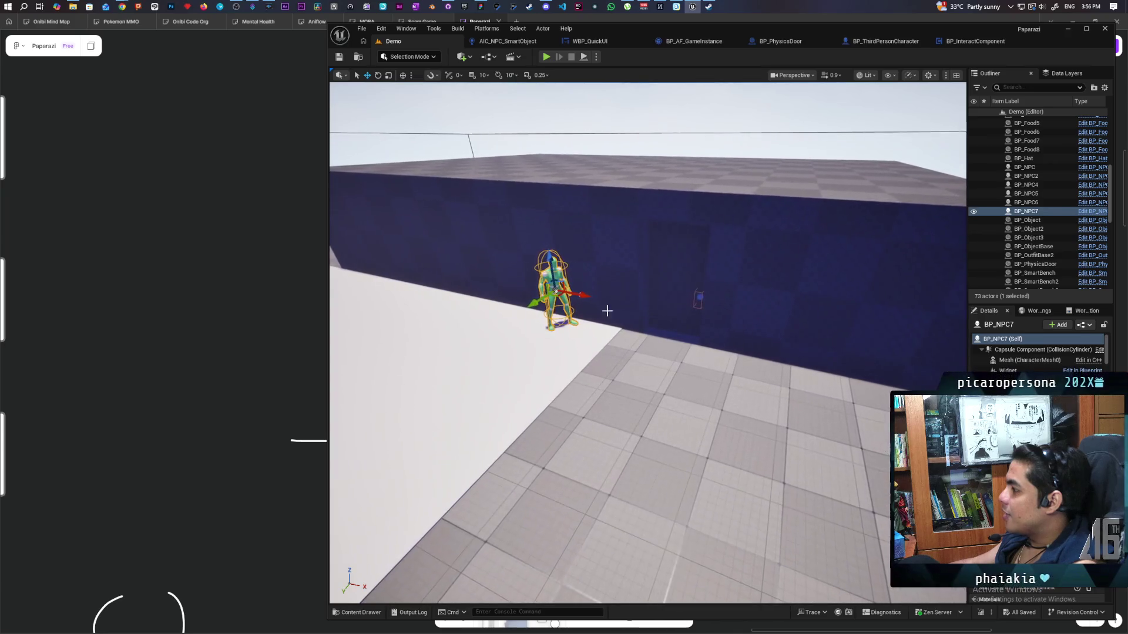
Fly the view around the blue box, briefly selecting and deselecting the box brush.
{"action": "left_click", "coordinate": [569, 124]}
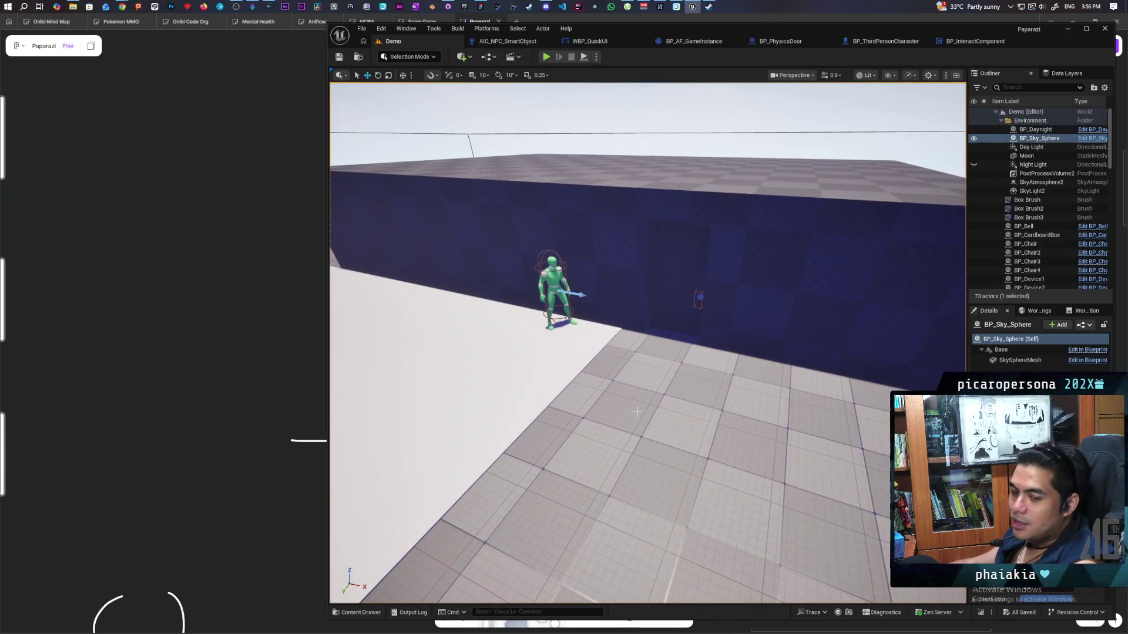
{"action": "key", "text": "w"}
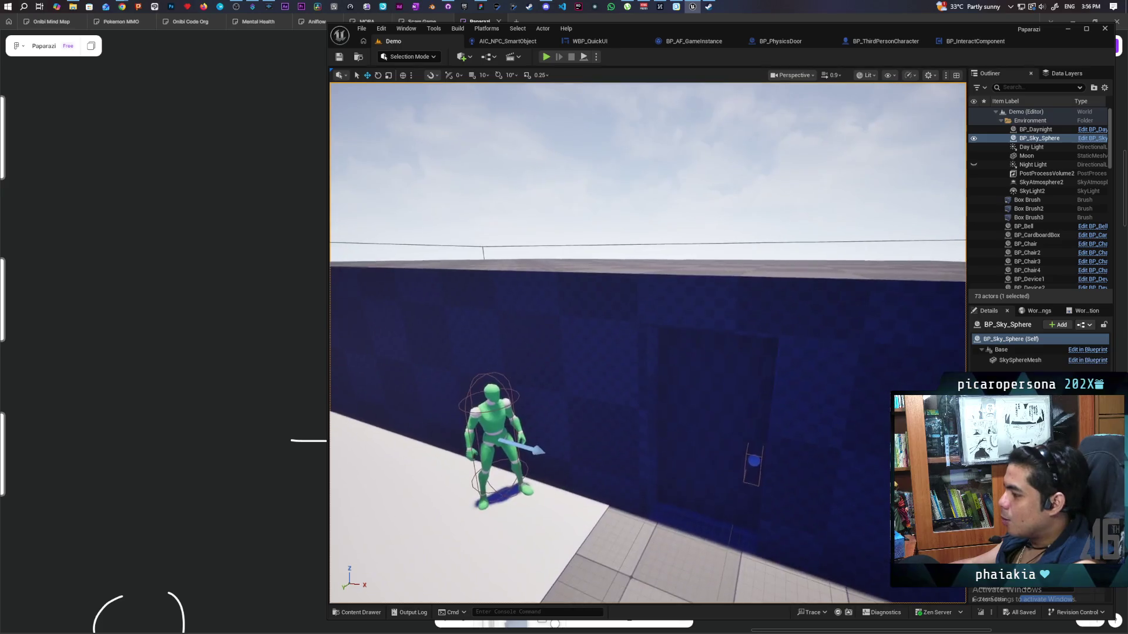
{"action": "key", "text": "s"}
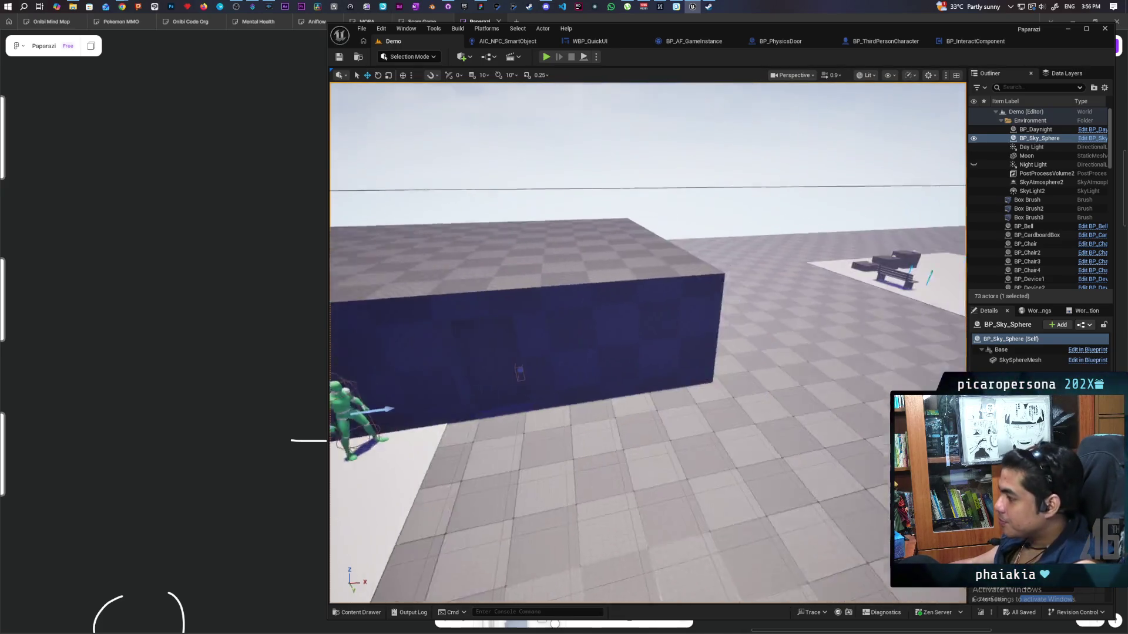
{"action": "key", "text": "w"}
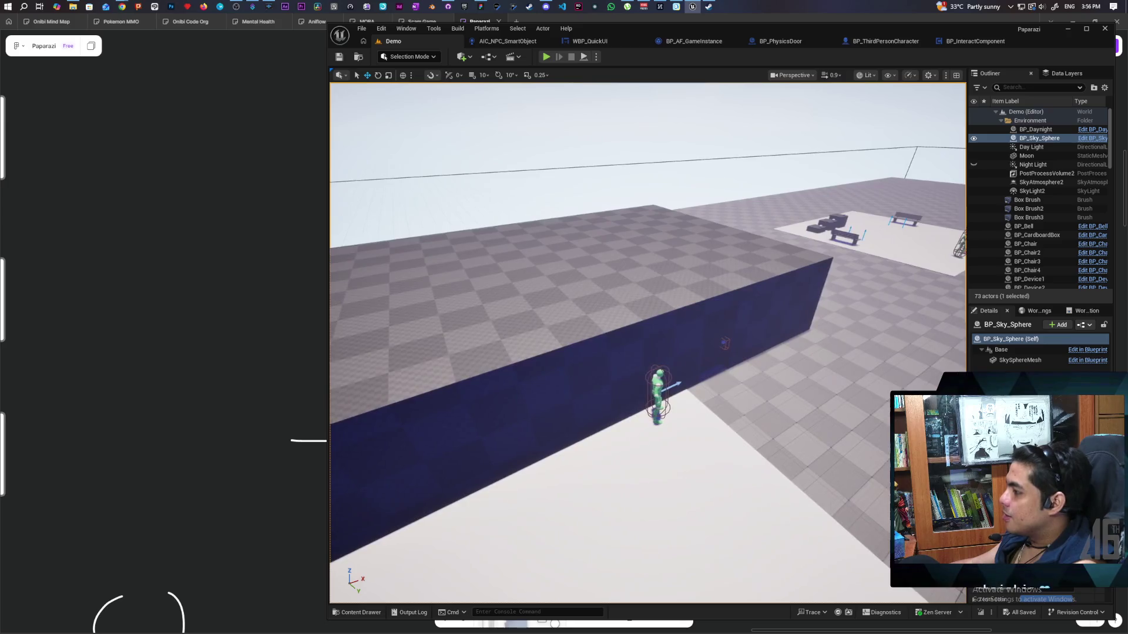
{"action": "key", "text": "s"}
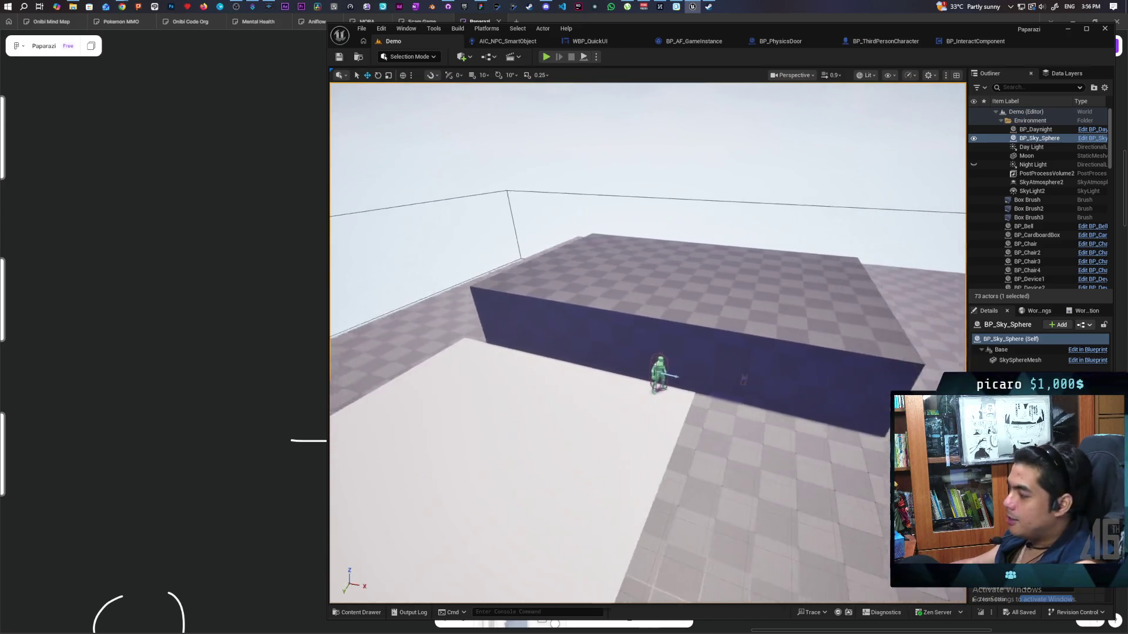
{"action": "key", "text": "w"}
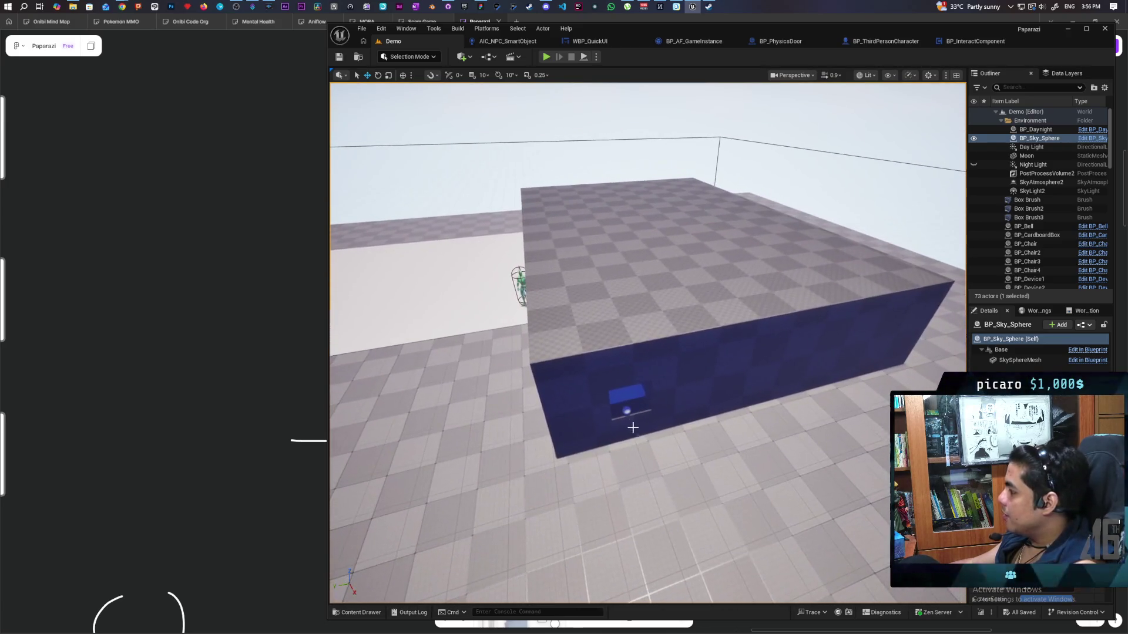
{"action": "left_click", "coordinate": [697, 372]}
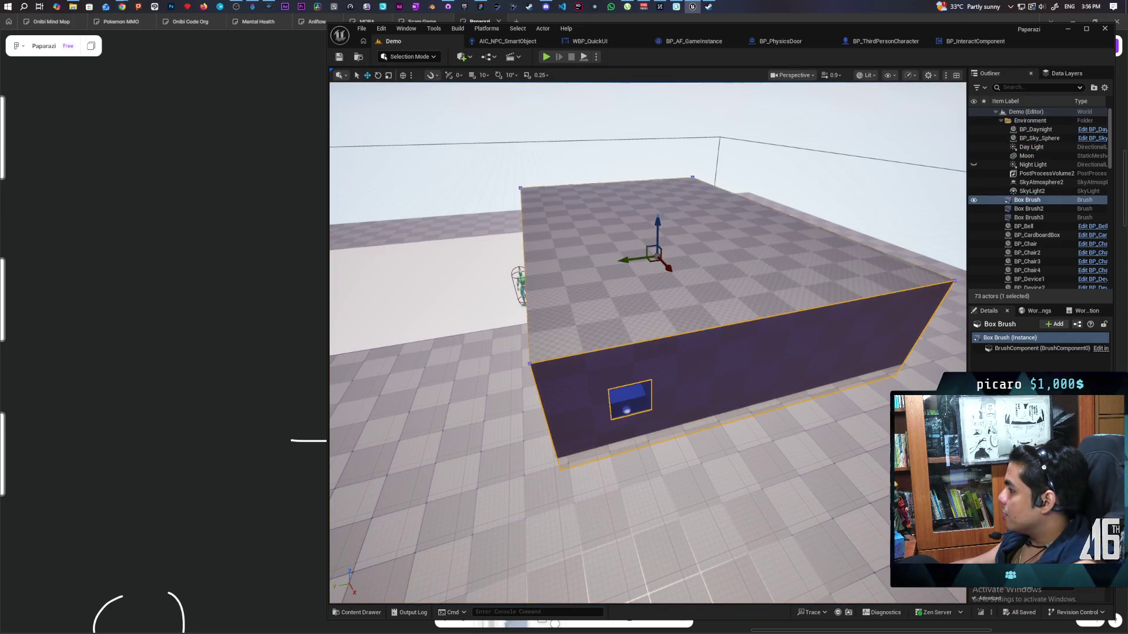
{"action": "key", "text": "a"}
{"action": "left_click", "coordinate": [629, 154]}
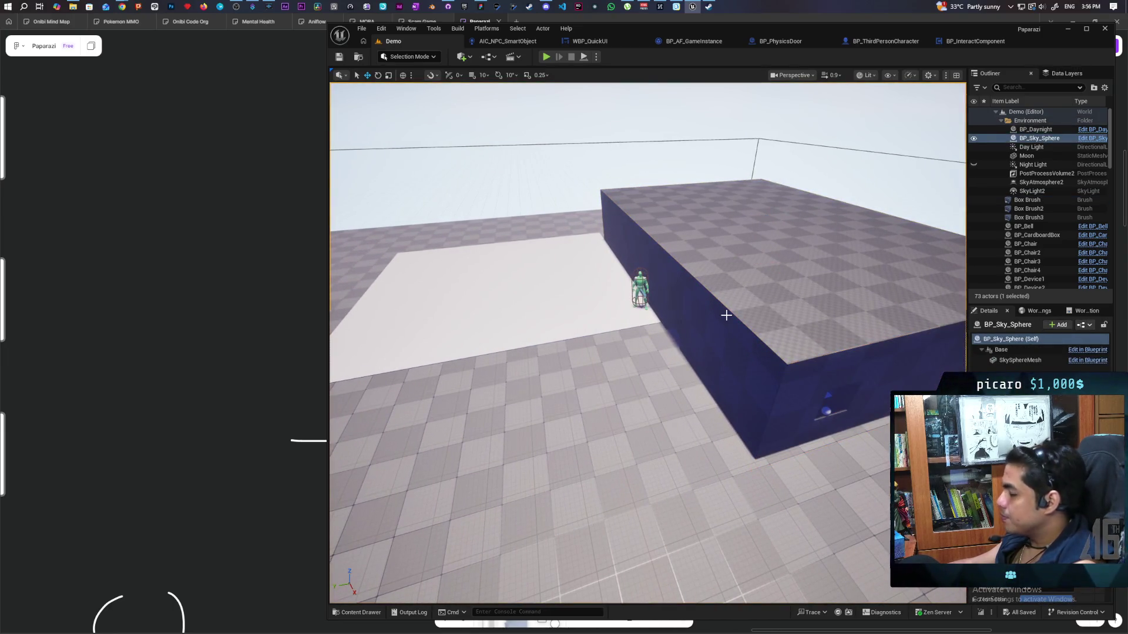
{"action": "key", "text": "w"}
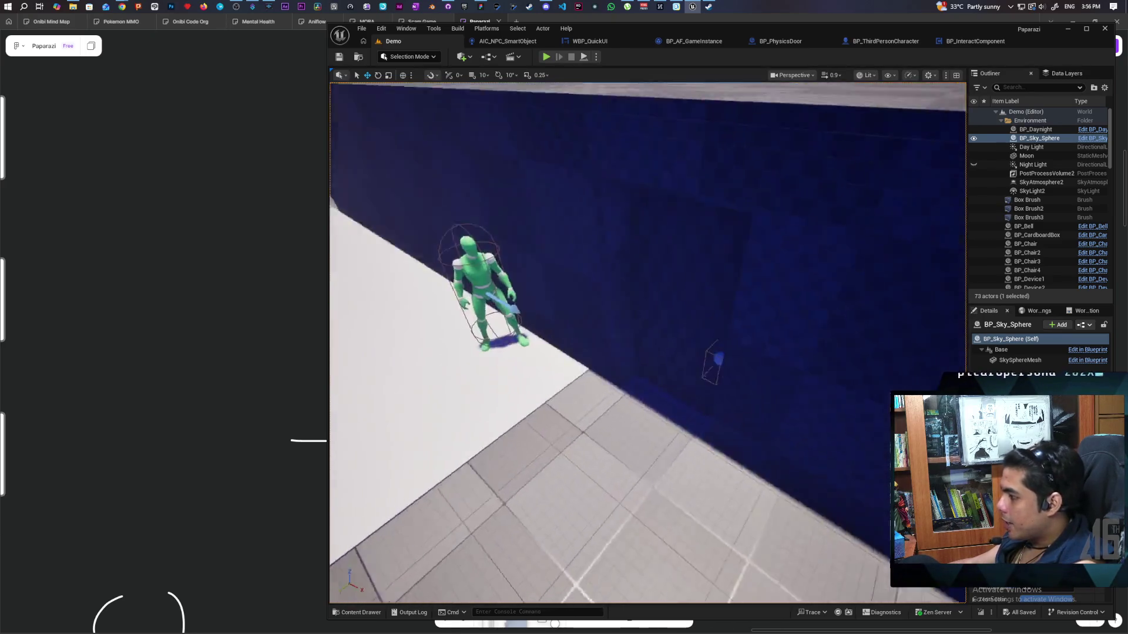
{"action": "key", "text": "s"}
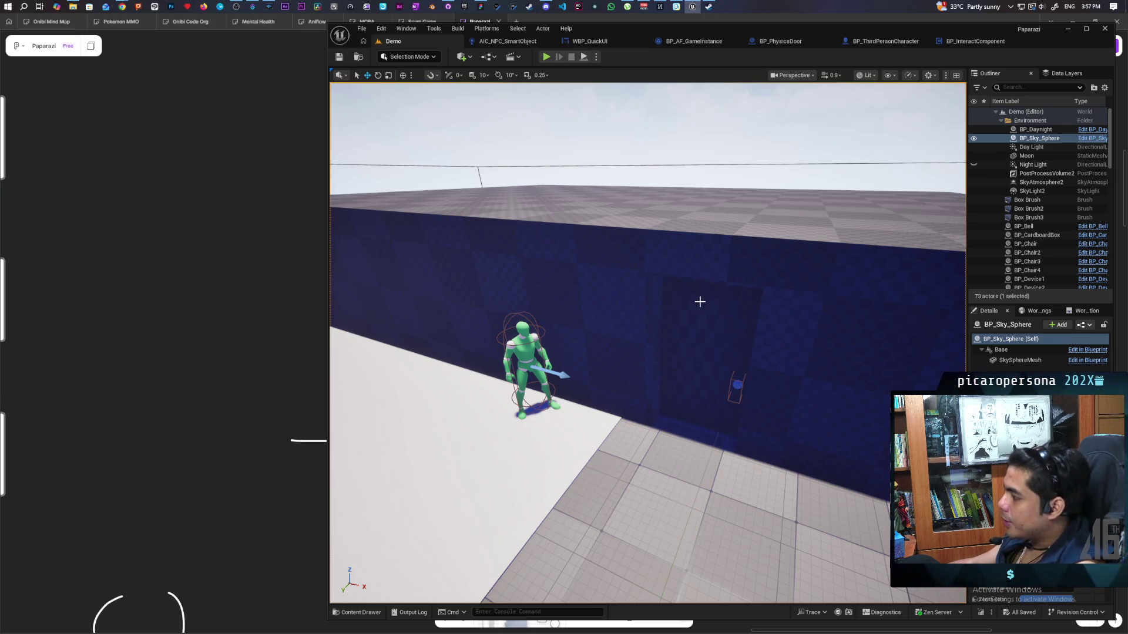
Select BP_NPC7 and orbit down past it to the floor, then frame it.
{"action": "left_click", "coordinate": [508, 418]}
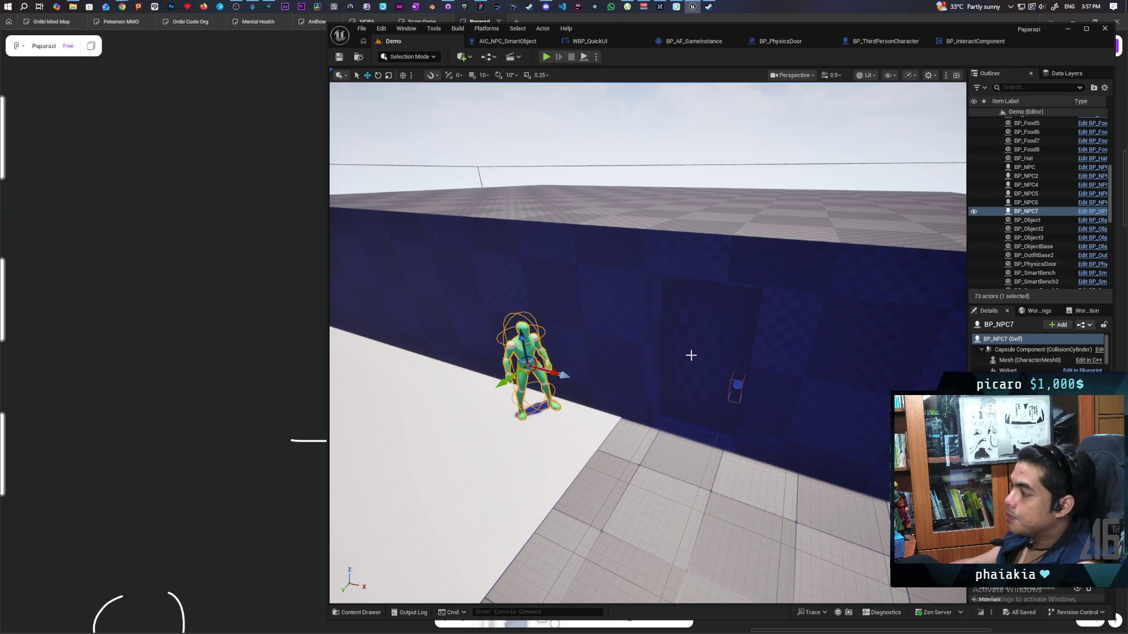
{"action": "left_click_drag", "start_coordinate": [684, 410], "coordinate": [675, 446]}
{"action": "mouse_move", "coordinate": [416, 371]}
{"action": "left_mouse_down"}
{"action": "mouse_move", "coordinate": [411, 358]}
{"action": "mouse_move", "coordinate": [415, 371]}
{"action": "left_mouse_up"}
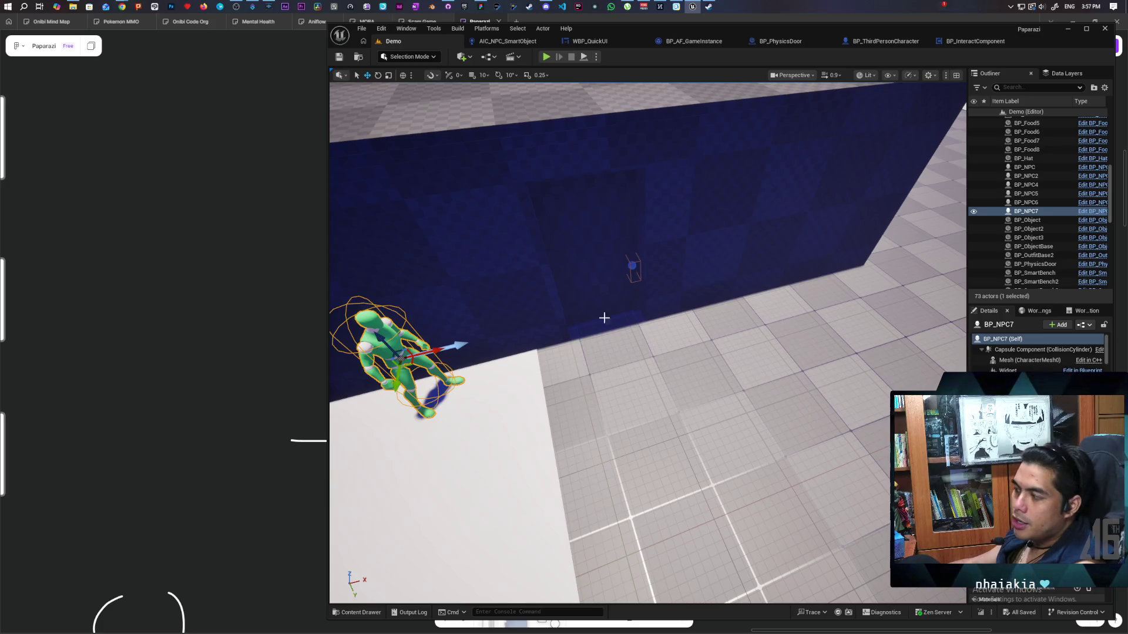
{"action": "left_click_drag", "start_coordinate": [646, 341], "coordinate": [646, 355]}
{"action": "mouse_move", "coordinate": [614, 205]}
{"action": "left_mouse_down"}
{"action": "mouse_move", "coordinate": [611, 217]}
{"action": "mouse_move", "coordinate": [620, 211]}
{"action": "left_mouse_up"}
{"action": "mouse_move", "coordinate": [646, 347]}
{"action": "left_mouse_down"}
{"action": "mouse_move", "coordinate": [729, 282]}
{"action": "mouse_move", "coordinate": [758, 312]}
{"action": "left_mouse_up"}
{"action": "left_click_drag", "start_coordinate": [780, 354], "coordinate": [736, 249]}
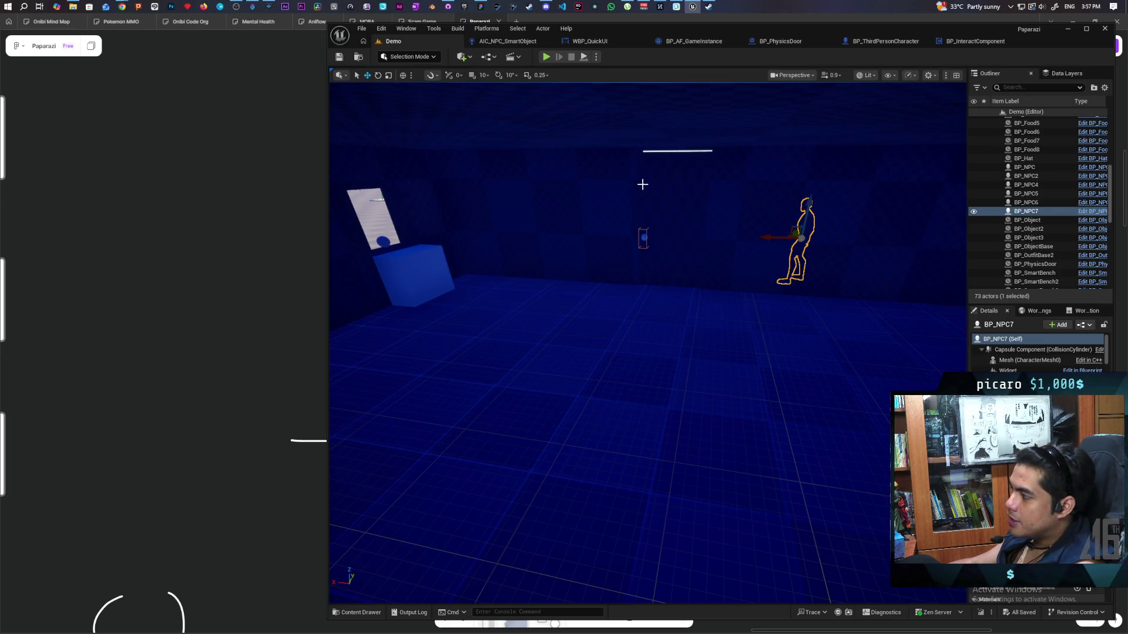
{"action": "mouse_move", "coordinate": [718, 224]}
{"action": "left_mouse_down"}
{"action": "mouse_move", "coordinate": [755, 345]}
{"action": "mouse_move", "coordinate": [716, 434]}
{"action": "left_mouse_up"}
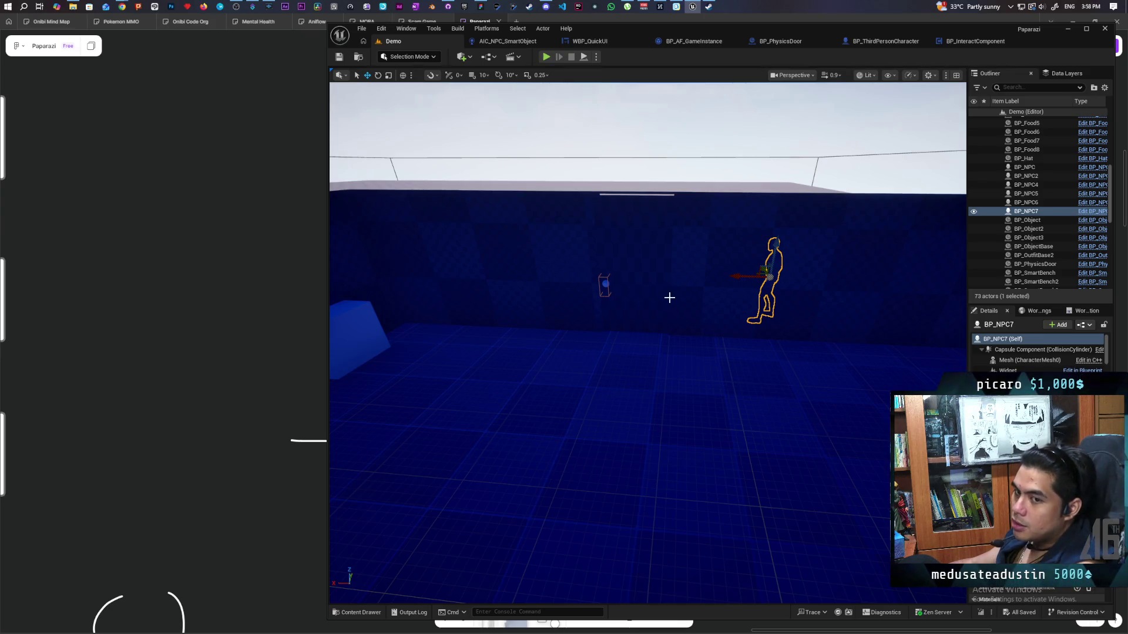
{"action": "scroll", "coordinate": [646, 341], "scroll_direction": "down", "scroll_amount": 10}
{"action": "scroll", "coordinate": [646, 341], "scroll_direction": "up", "scroll_amount": 12}
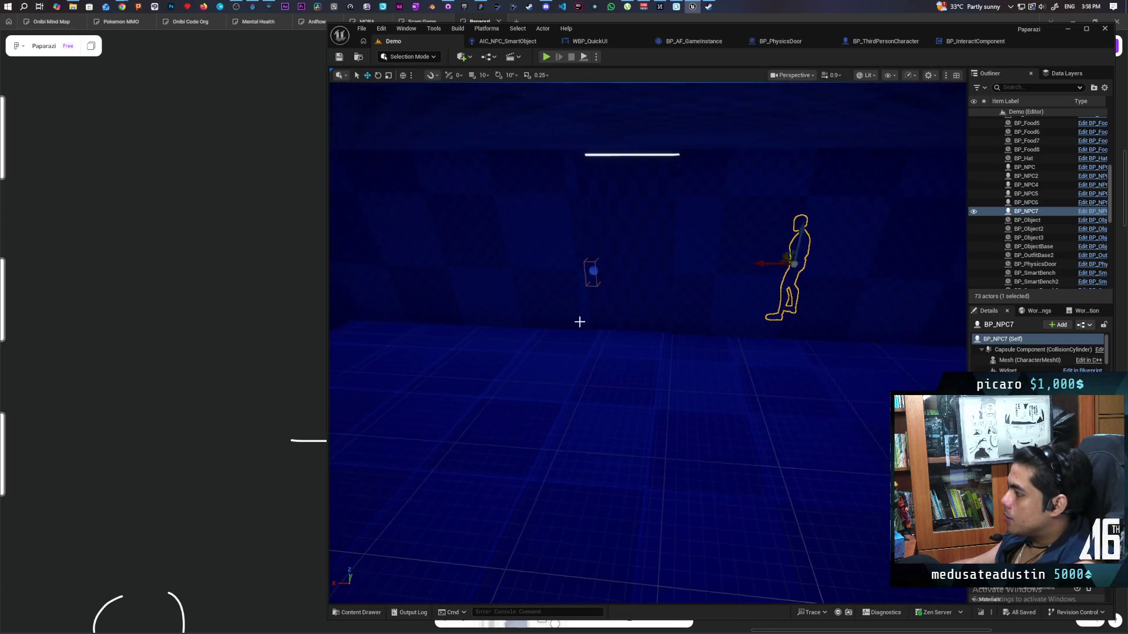
{"action": "left_click_drag", "start_coordinate": [597, 231], "coordinate": [665, 290]}
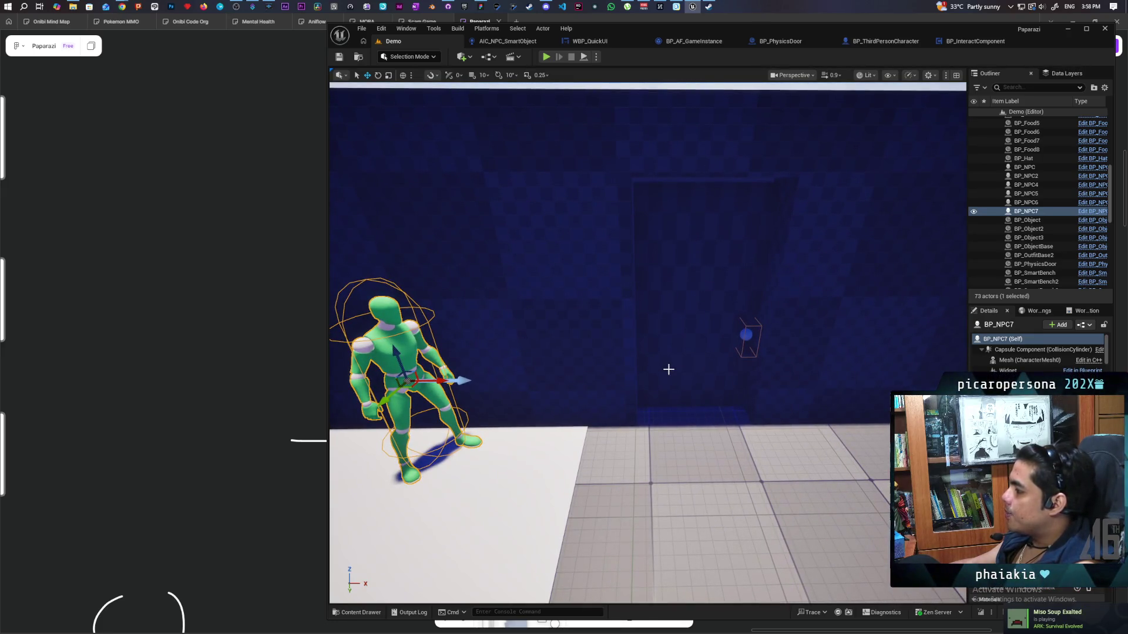
{"action": "key", "text": "f"}
Orbit the view around the NPC and along the blue wall toward the door.
{"action": "mouse_move", "coordinate": [668, 369]}
{"action": "left_mouse_down"}
{"action": "mouse_move", "coordinate": [616, 369]}
{"action": "mouse_move", "coordinate": [634, 369]}
{"action": "mouse_move", "coordinate": [604, 417]}
{"action": "mouse_move", "coordinate": [605, 482]}
{"action": "mouse_move", "coordinate": [605, 429]}
{"action": "mouse_move", "coordinate": [638, 345]}
{"action": "left_mouse_up"}
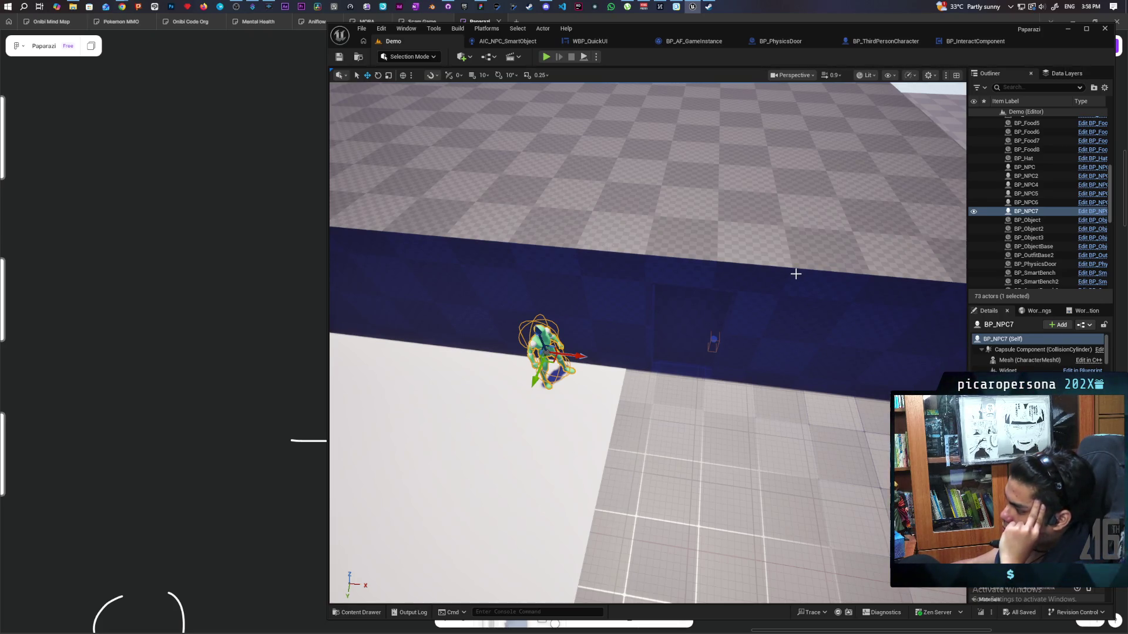
{"action": "left_click_drag", "start_coordinate": [795, 274], "coordinate": [541, 384]}
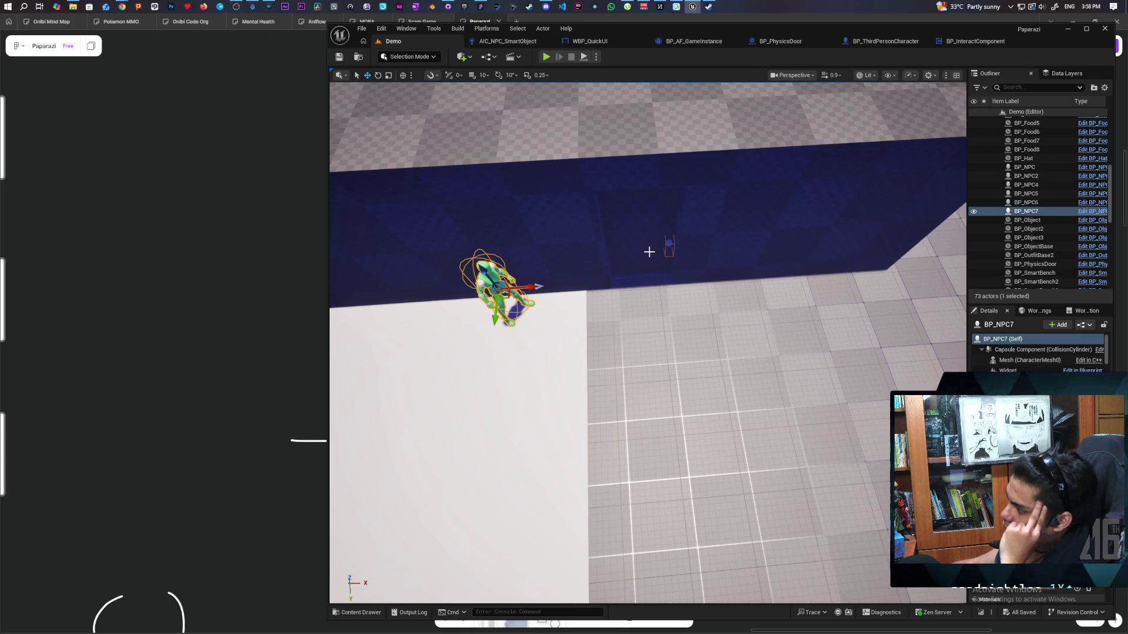
{"action": "mouse_move", "coordinate": [649, 251]}
{"action": "left_mouse_down"}
{"action": "mouse_move", "coordinate": [622, 223]}
{"action": "mouse_move", "coordinate": [668, 235]}
{"action": "left_mouse_up"}
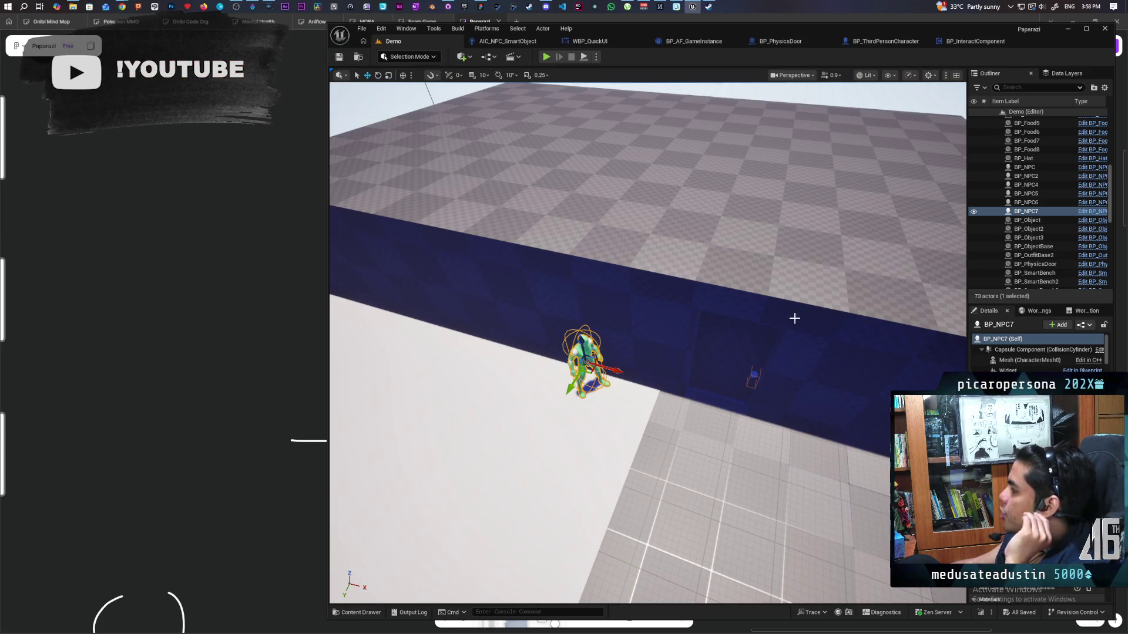
{"action": "left_click_drag", "start_coordinate": [763, 277], "coordinate": [749, 290]}
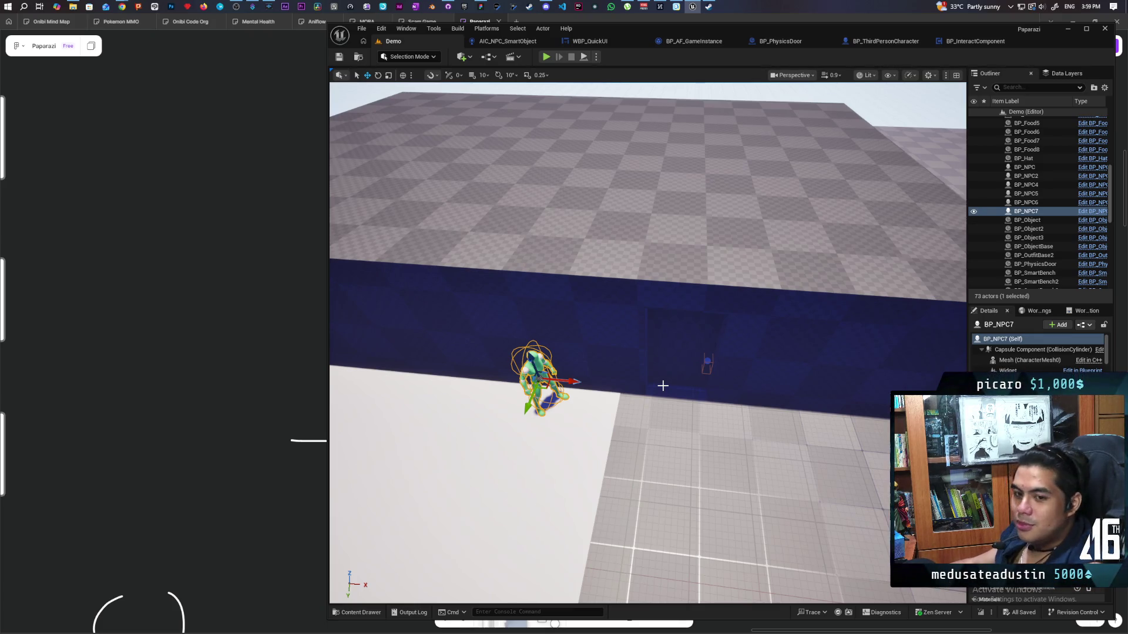
{"action": "mouse_move", "coordinate": [665, 393]}
{"action": "left_mouse_down"}
{"action": "mouse_move", "coordinate": [667, 417]}
{"action": "mouse_move", "coordinate": [663, 370]}
{"action": "mouse_move", "coordinate": [667, 434]}
{"action": "mouse_move", "coordinate": [670, 423]}
{"action": "left_mouse_up"}
{"action": "left_click_drag", "start_coordinate": [627, 336], "coordinate": [628, 336]}
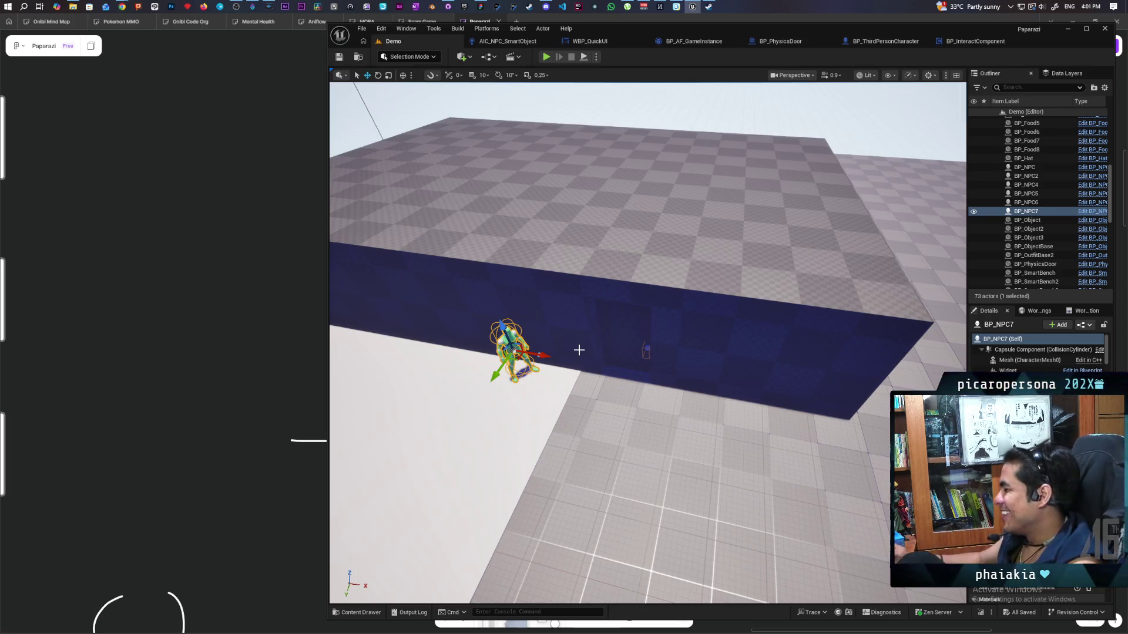
{"action": "mouse_move", "coordinate": [579, 350]}
{"action": "left_mouse_down"}
{"action": "mouse_move", "coordinate": [546, 382]}
{"action": "mouse_move", "coordinate": [552, 370]}
{"action": "mouse_move", "coordinate": [576, 406]}
{"action": "mouse_move", "coordinate": [600, 395]}
{"action": "left_mouse_up"}
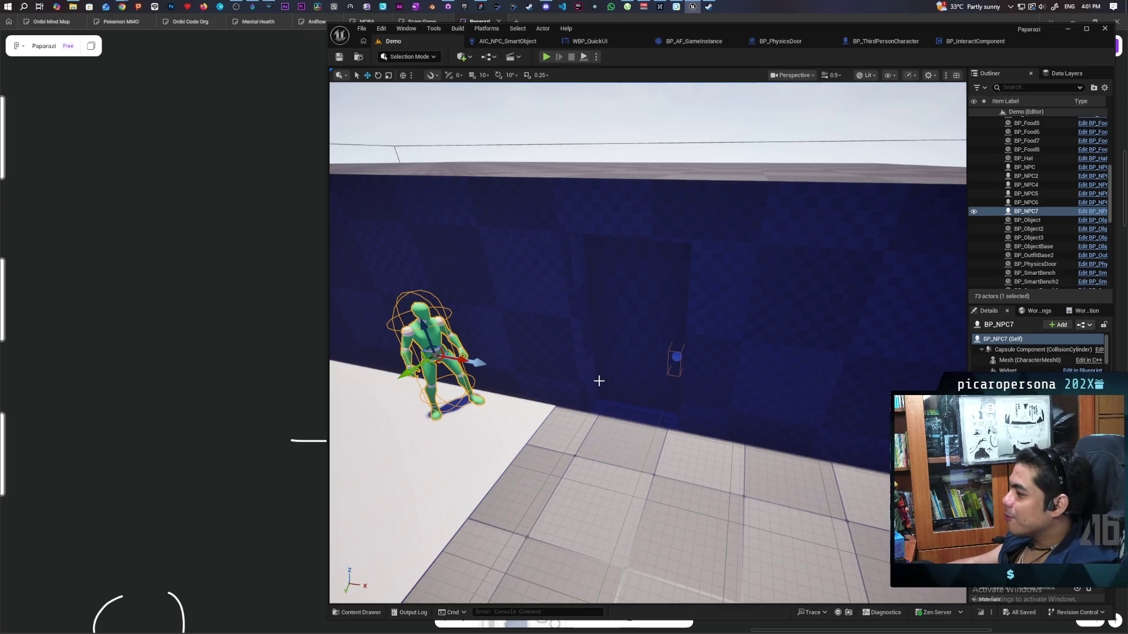
{"action": "mouse_move", "coordinate": [646, 353]}
{"action": "left_mouse_down"}
{"action": "mouse_move", "coordinate": [634, 329]}
{"action": "mouse_move", "coordinate": [588, 306]}
{"action": "mouse_move", "coordinate": [458, 276]}
{"action": "mouse_move", "coordinate": [447, 258]}
{"action": "mouse_move", "coordinate": [587, 293]}
{"action": "left_mouse_up"}
{"action": "left_click_drag", "start_coordinate": [763, 370], "coordinate": [762, 370]}
Select BP_PhysicsDoor, swing it open on its hinge, frame it and open its Blueprint.
{"action": "left_click", "coordinate": [762, 371]}
{"action": "left_click", "coordinate": [697, 390]}
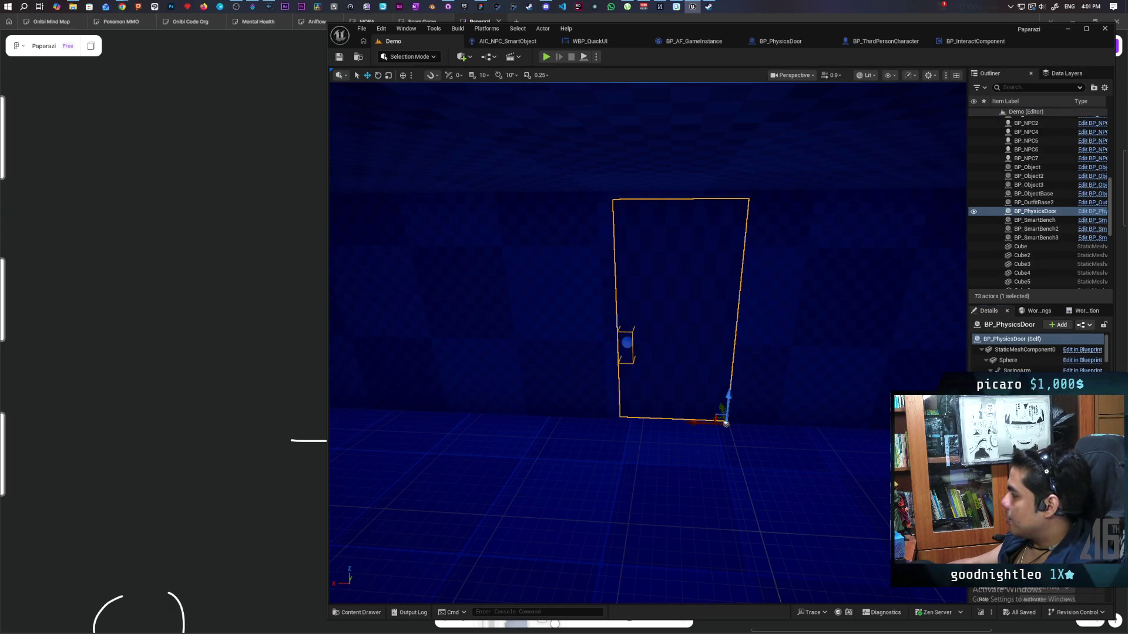
{"action": "mouse_move", "coordinate": [726, 423]}
{"action": "left_mouse_down"}
{"action": "mouse_move", "coordinate": [822, 423]}
{"action": "mouse_move", "coordinate": [710, 424]}
{"action": "left_mouse_up"}
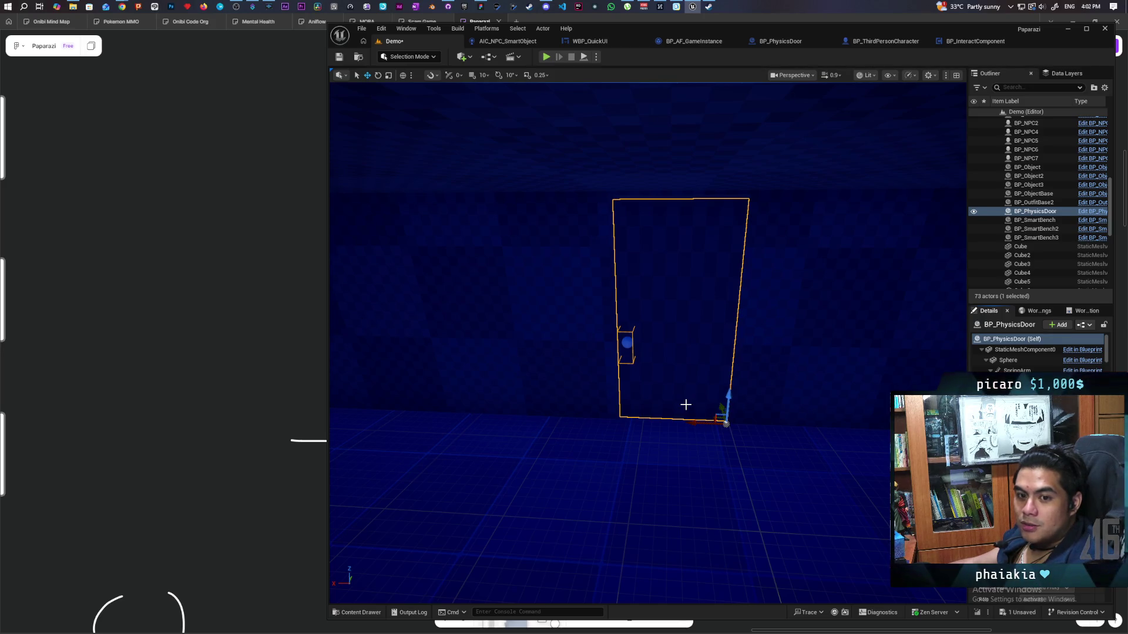
{"action": "mouse_move", "coordinate": [705, 395]}
{"action": "left_mouse_down"}
{"action": "mouse_move", "coordinate": [705, 376]}
{"action": "mouse_move", "coordinate": [643, 422]}
{"action": "mouse_move", "coordinate": [643, 405]}
{"action": "mouse_move", "coordinate": [517, 280]}
{"action": "left_mouse_up"}
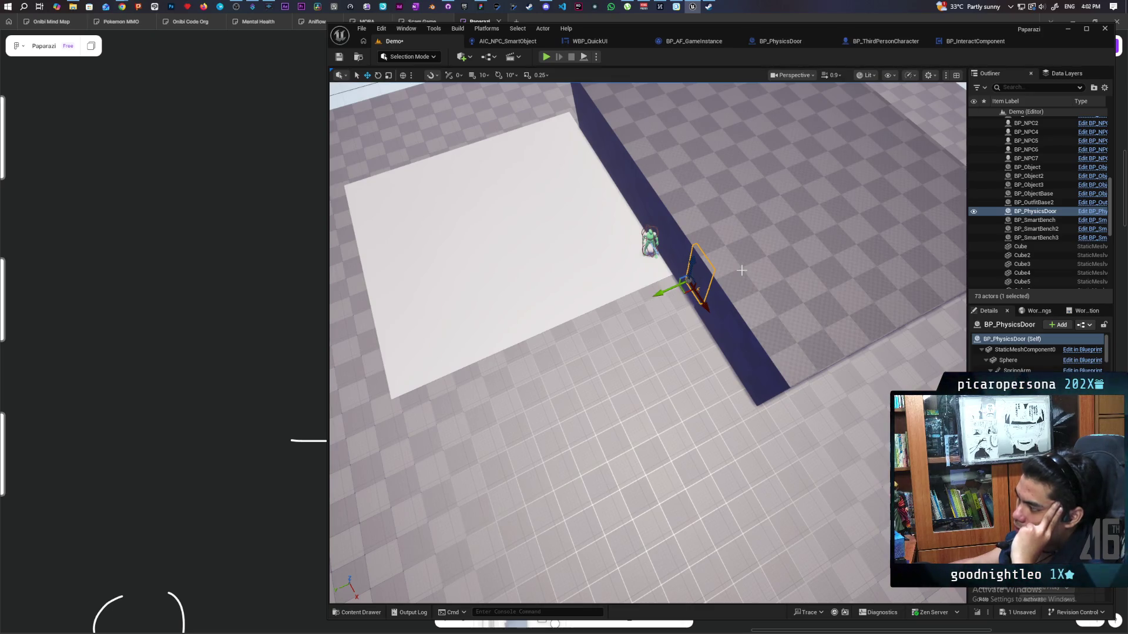
{"action": "key", "text": "f"}
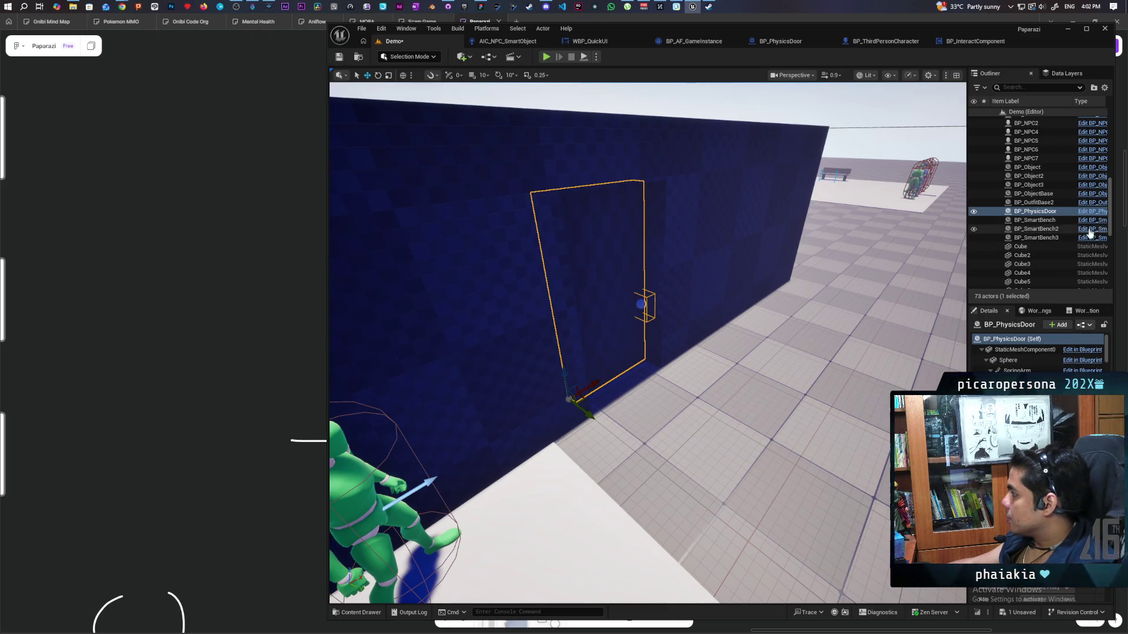
{"action": "left_click", "coordinate": [1081, 324]}
Add an Arrow component under the door mesh in the BP_PhysicsDoor Viewport.
{"action": "left_click", "coordinate": [497, 74]}
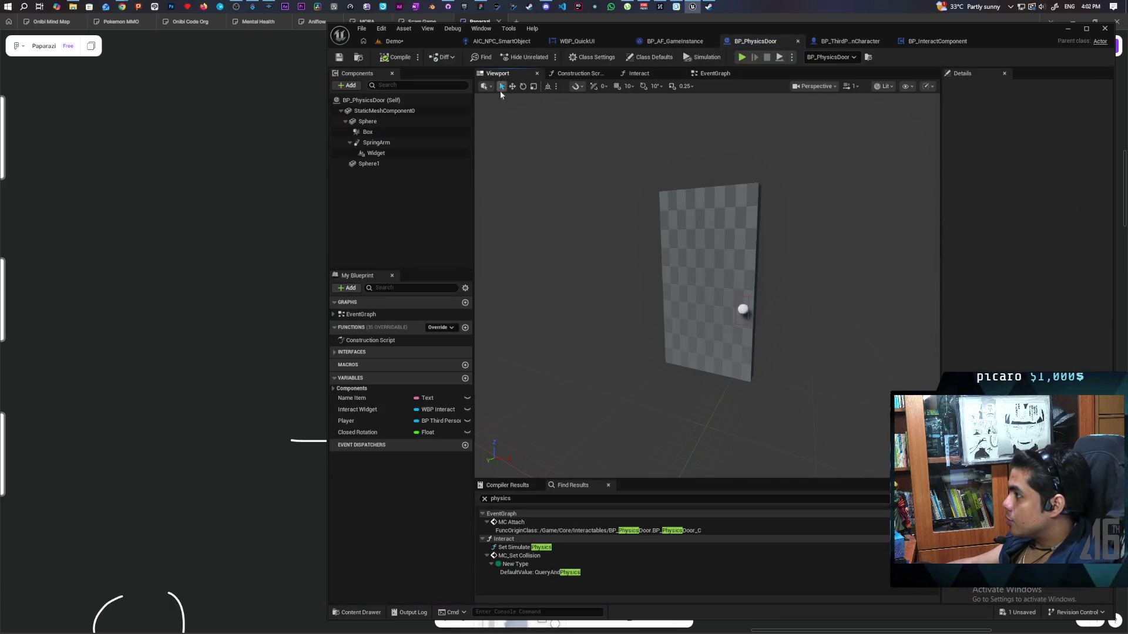
{"action": "left_click", "coordinate": [353, 110]}
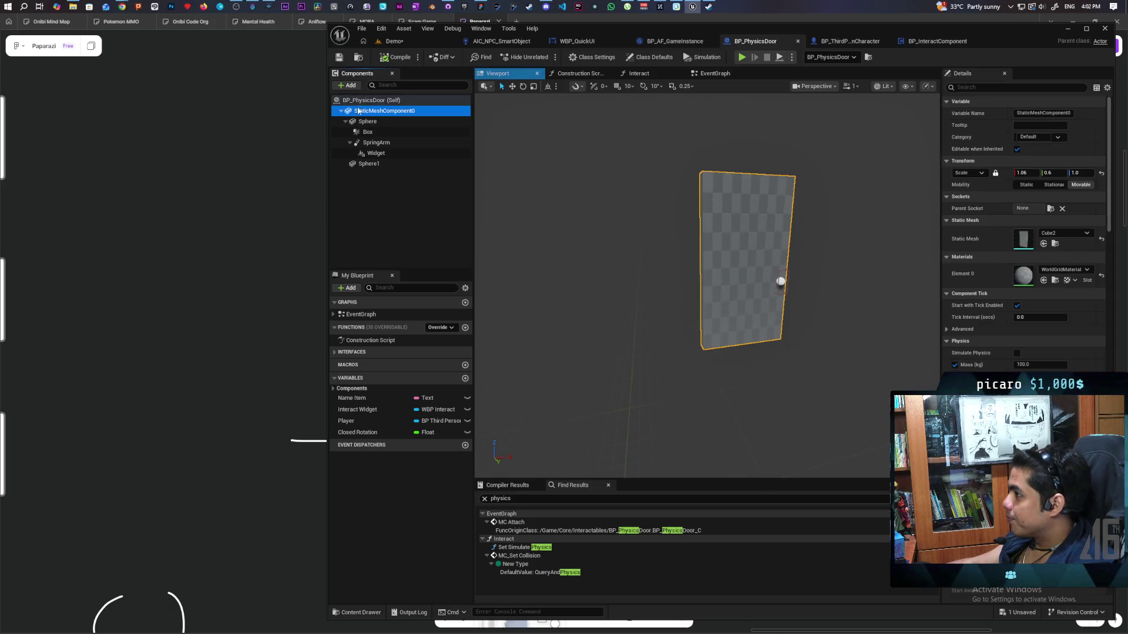
{"action": "left_click", "coordinate": [346, 85]}
{"action": "type", "text": "arrow"}
{"action": "left_click", "coordinate": [376, 113]}
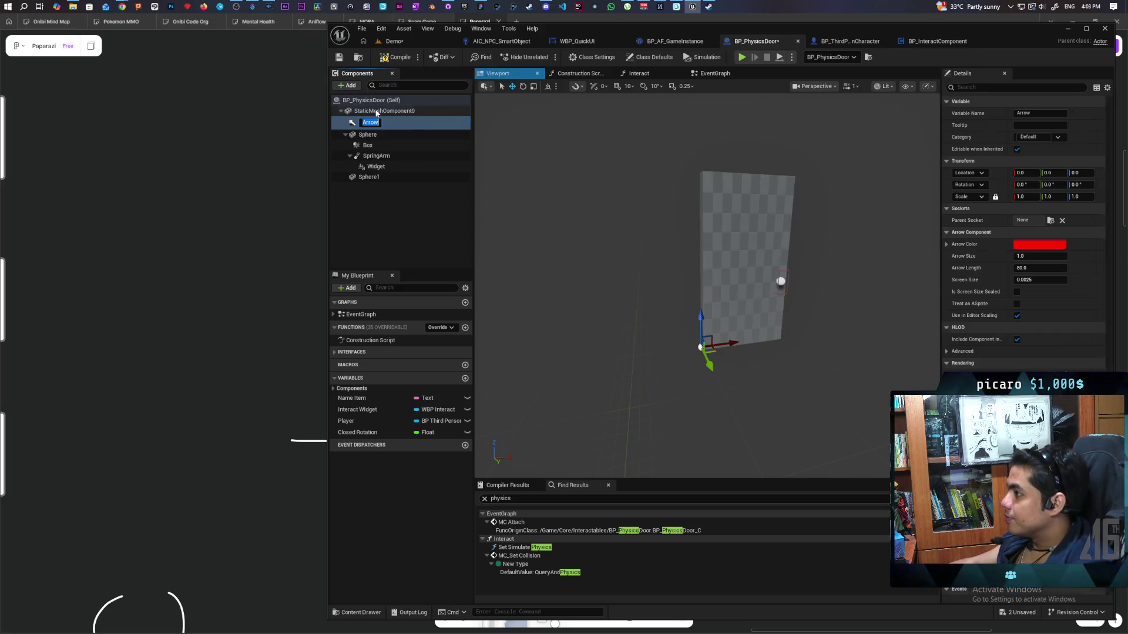
Rotate the Arrow 90° around its Z axis.
{"action": "mouse_move", "coordinate": [717, 369]}
{"action": "left_mouse_down"}
{"action": "mouse_move", "coordinate": [611, 350]}
{"action": "mouse_move", "coordinate": [832, 303]}
{"action": "left_mouse_up"}
{"action": "left_click_drag", "start_coordinate": [1064, 186], "coordinate": [1104, 186]}
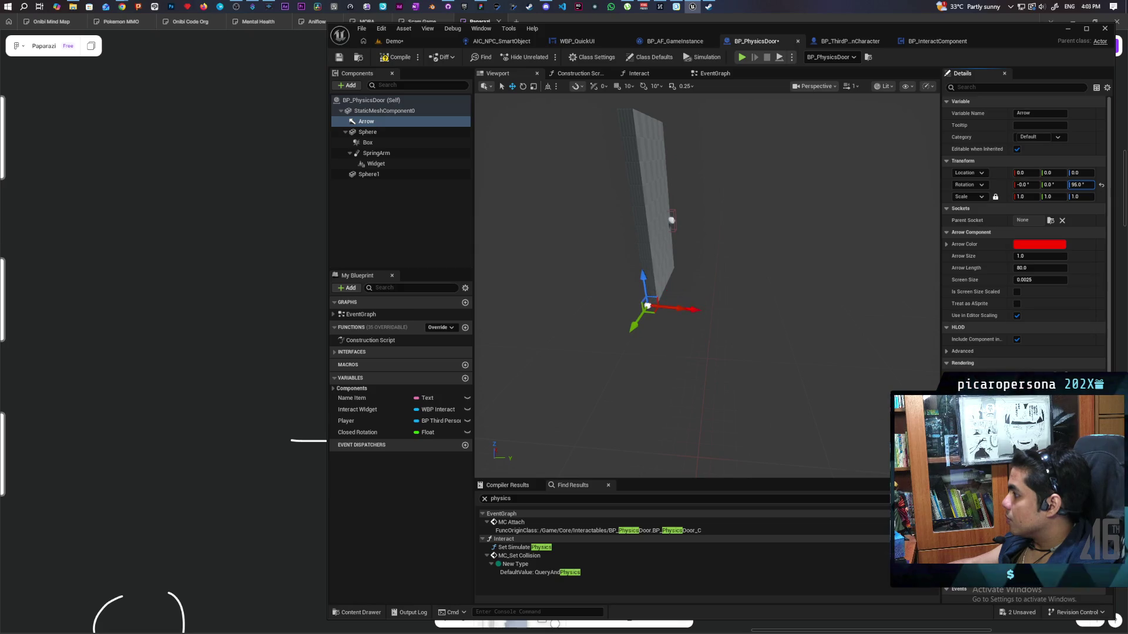
{"action": "type", "text": "90"}
{"action": "key", "text": "Return"}
Change the Arrow Color from red to blue and move it along the door's X axis.
{"action": "mouse_move", "coordinate": [699, 214]}
{"action": "left_mouse_down"}
{"action": "mouse_move", "coordinate": [723, 215]}
{"action": "mouse_move", "coordinate": [676, 216]}
{"action": "left_mouse_up"}
{"action": "left_click", "coordinate": [1038, 244]}
{"action": "left_click_drag", "start_coordinate": [887, 323], "coordinate": [841, 279]}
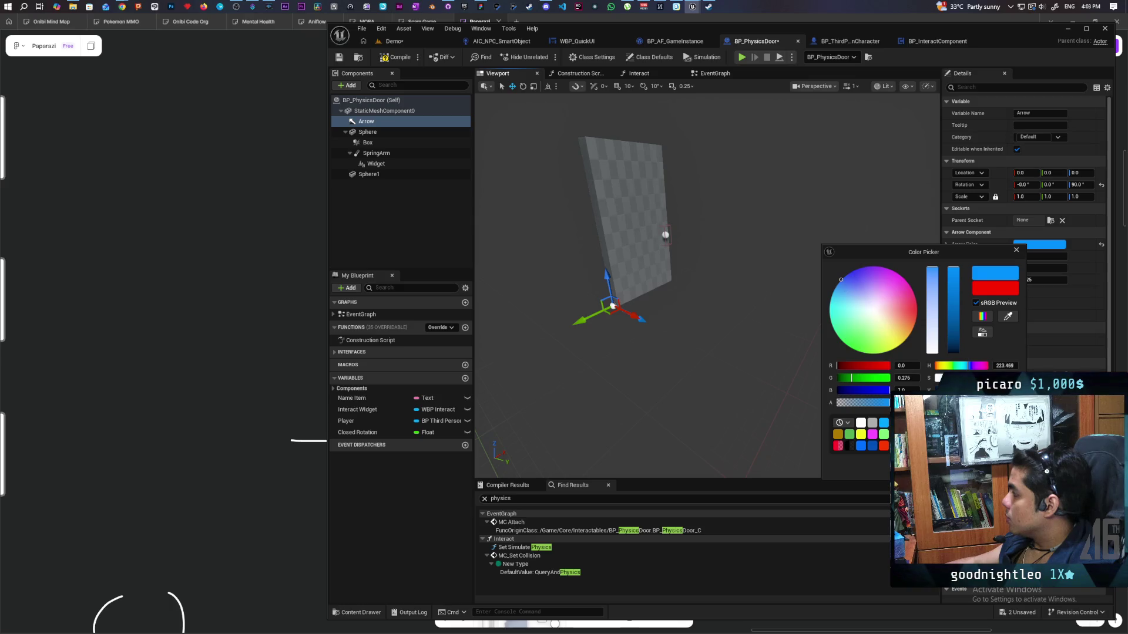
{"action": "left_click", "coordinate": [724, 372]}
{"action": "left_click_drag", "start_coordinate": [724, 372], "coordinate": [798, 372]}
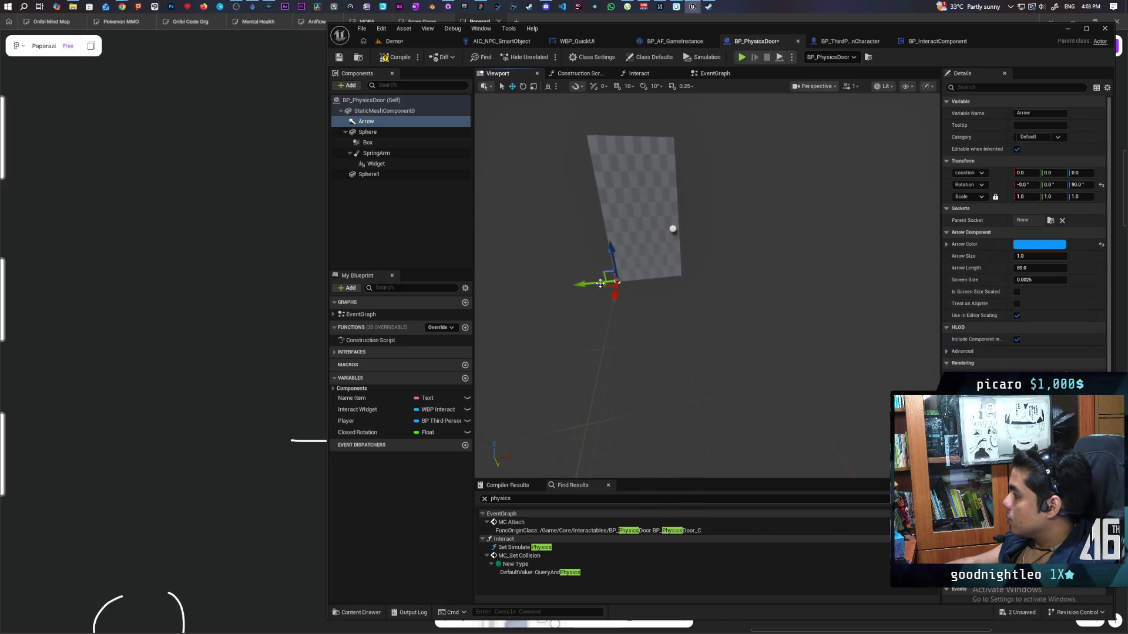
{"action": "mouse_move", "coordinate": [620, 291]}
{"action": "left_mouse_down"}
{"action": "mouse_move", "coordinate": [648, 291]}
{"action": "mouse_move", "coordinate": [630, 216]}
{"action": "mouse_move", "coordinate": [616, 215]}
{"action": "left_mouse_up"}
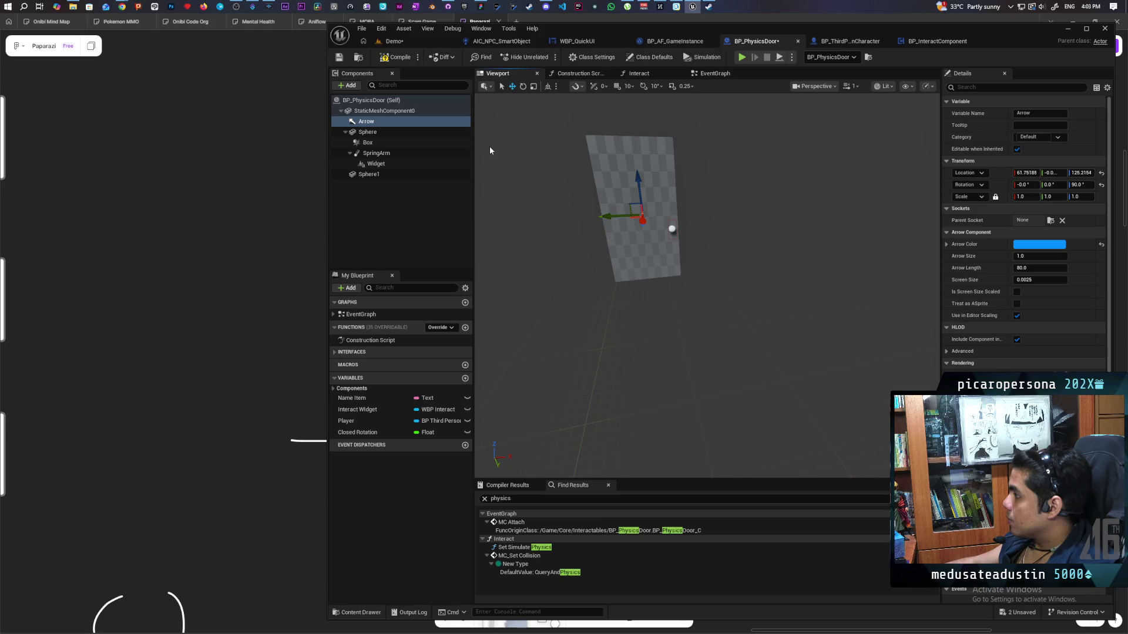
Return to the Demo level, save all changes, and frame the door in close-up.
{"action": "left_click", "coordinate": [406, 41]}
{"action": "key", "text": "ctrl+shift+s"}
{"action": "key", "text": "f"}
{"action": "mouse_move", "coordinate": [646, 352]}
{"action": "left_mouse_down"}
{"action": "mouse_move", "coordinate": [587, 364]}
{"action": "mouse_move", "coordinate": [737, 344]}
{"action": "mouse_move", "coordinate": [723, 344]}
{"action": "left_mouse_up"}
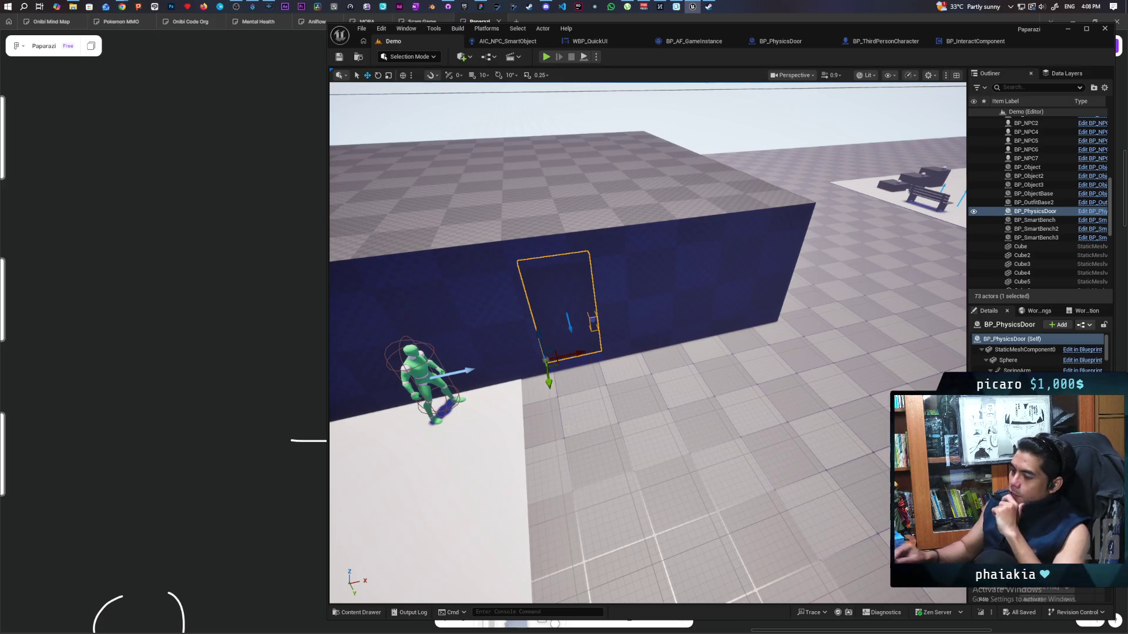
Select the Floor and toggle the navigation mesh display on, then off again with P.
{"action": "left_click", "coordinate": [527, 176]}
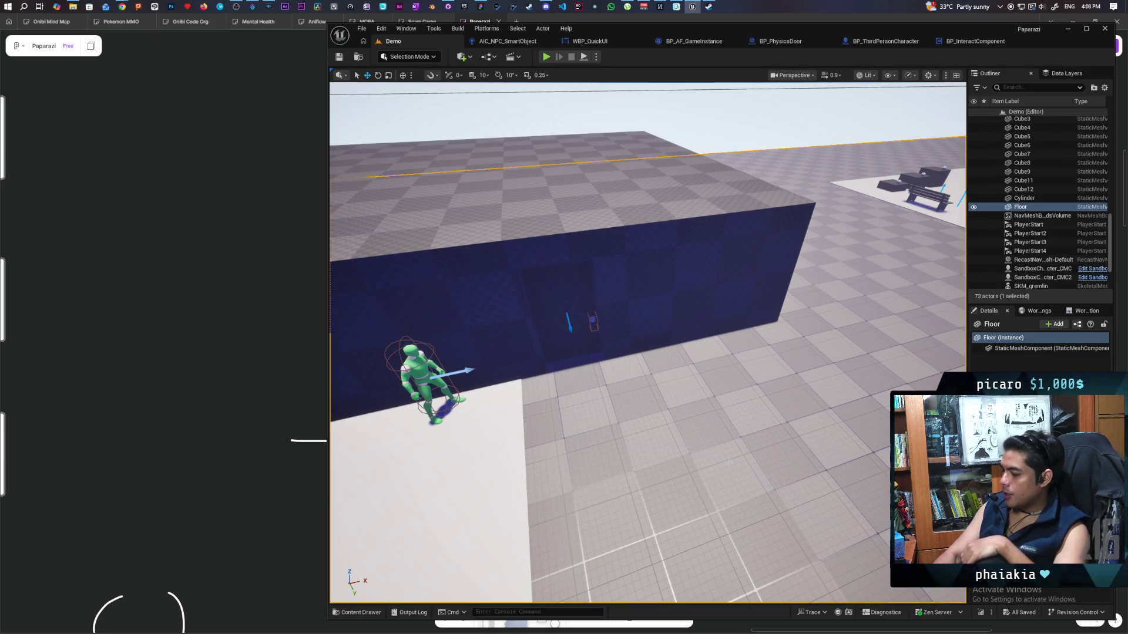
{"action": "key", "text": "p"}
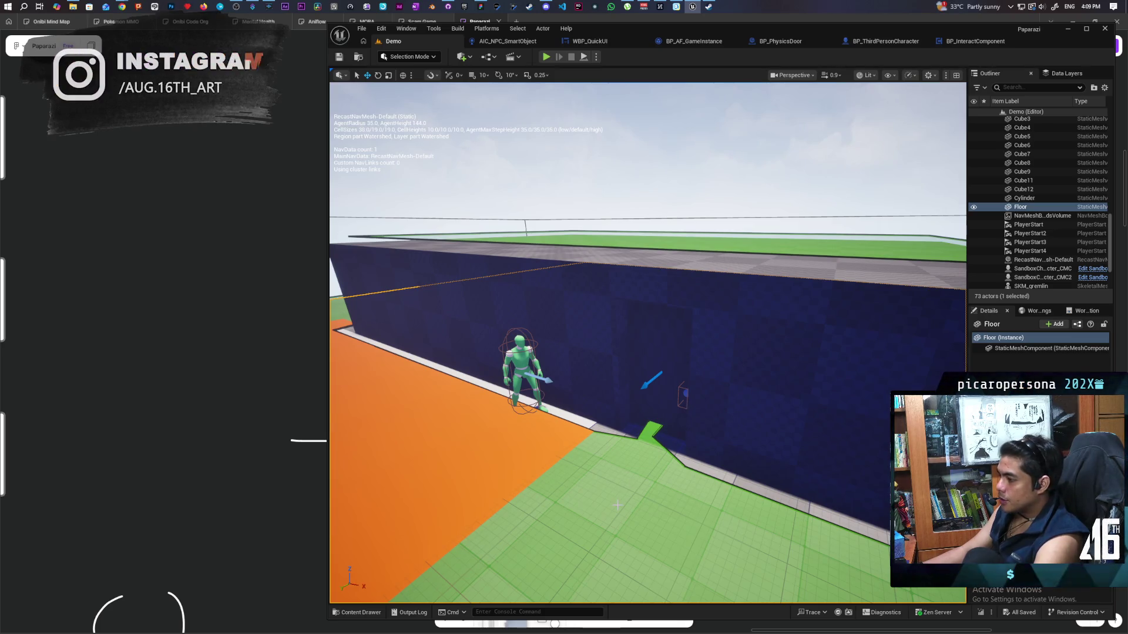
{"action": "key", "text": "p"}
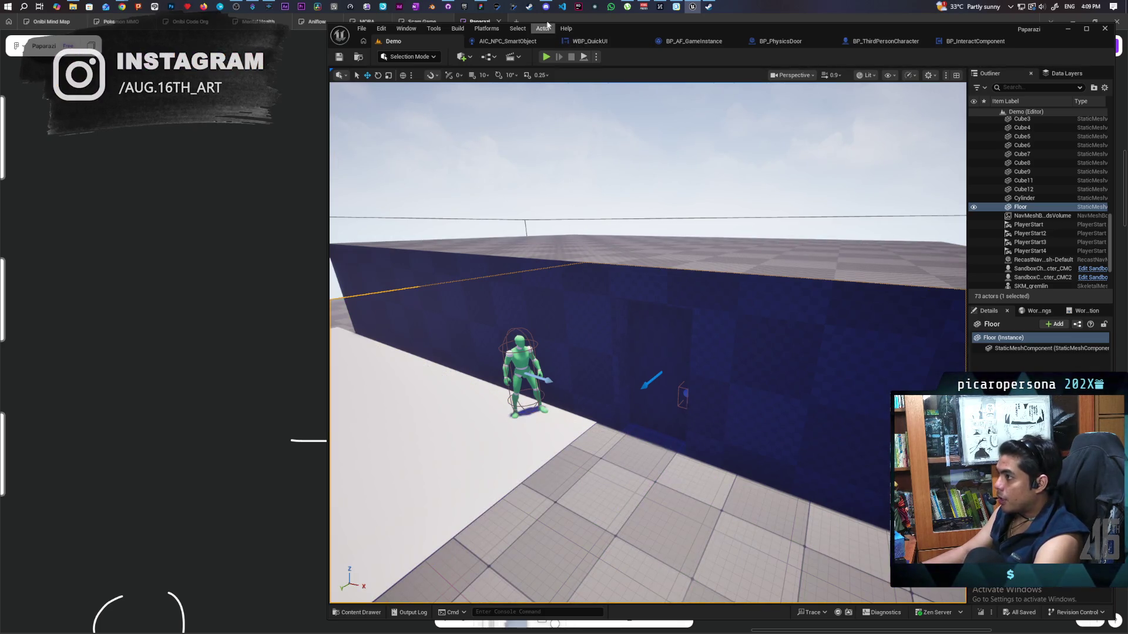
Tilt the view down toward the tiled floor and open the Quick Add actor list.
{"action": "mouse_move", "coordinate": [449, 7]}
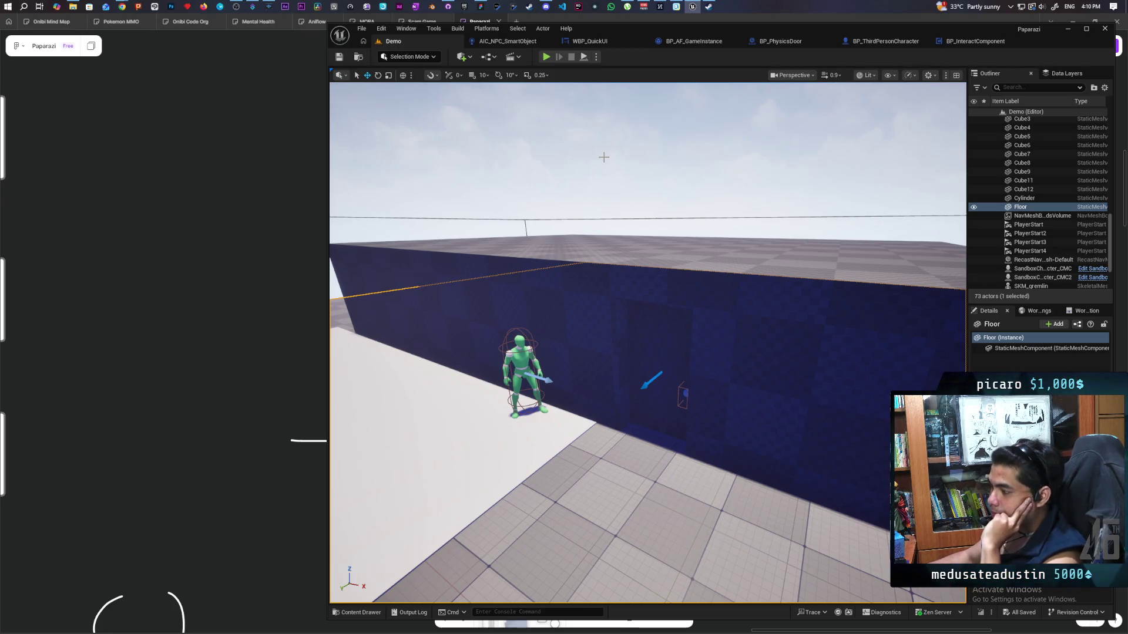
{"action": "mouse_move", "coordinate": [646, 340]}
{"action": "left_mouse_down"}
{"action": "mouse_move", "coordinate": [658, 411]}
{"action": "mouse_move", "coordinate": [652, 352]}
{"action": "mouse_move", "coordinate": [676, 399]}
{"action": "mouse_move", "coordinate": [705, 405]}
{"action": "mouse_move", "coordinate": [676, 364]}
{"action": "mouse_move", "coordinate": [640, 346]}
{"action": "left_mouse_up"}
{"action": "left_click", "coordinate": [463, 57]}
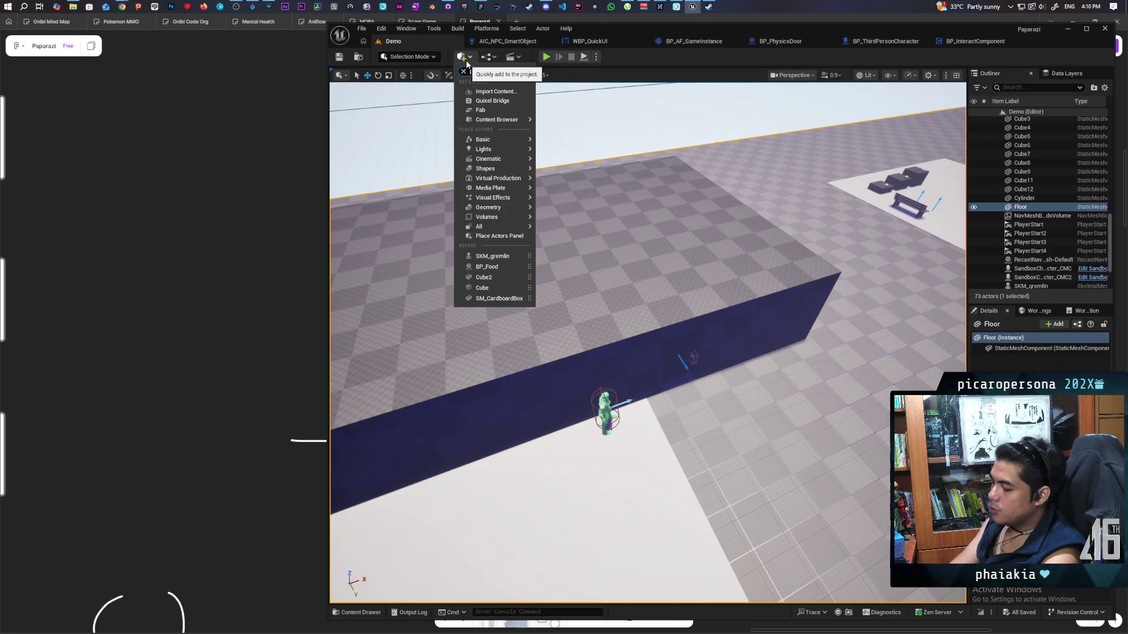
Search 'ph', drop a Trigger Sphere beside the green character, and frame it.
{"action": "type", "text": "ph"}
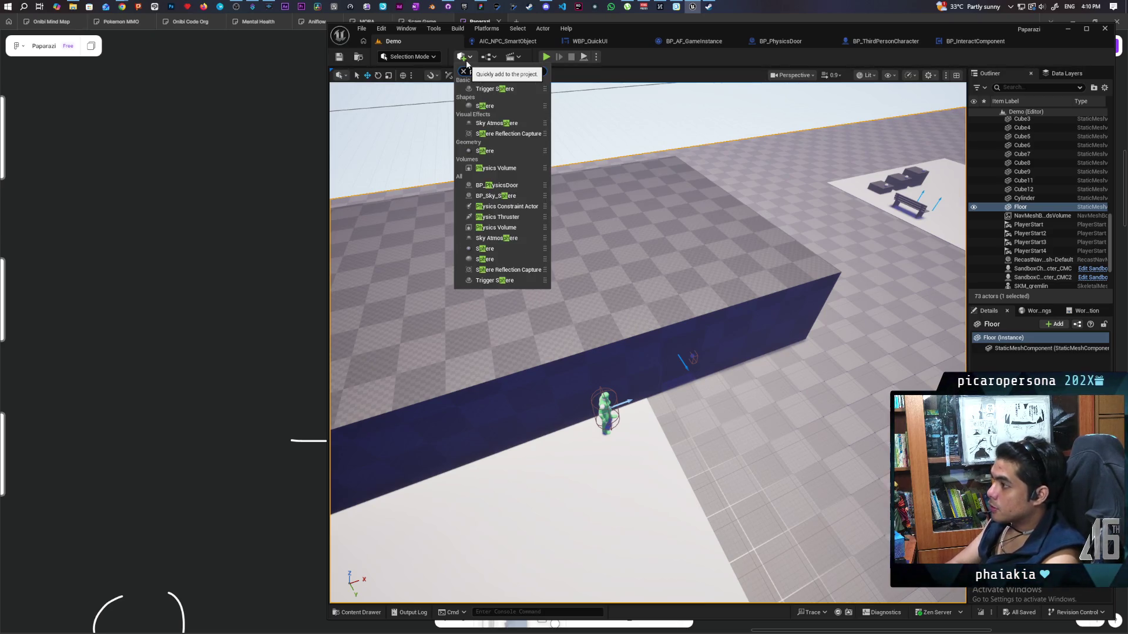
{"action": "mouse_move", "coordinate": [494, 89]}
{"action": "left_mouse_down"}
{"action": "mouse_move", "coordinate": [674, 420]}
{"action": "mouse_move", "coordinate": [674, 396]}
{"action": "left_mouse_up"}
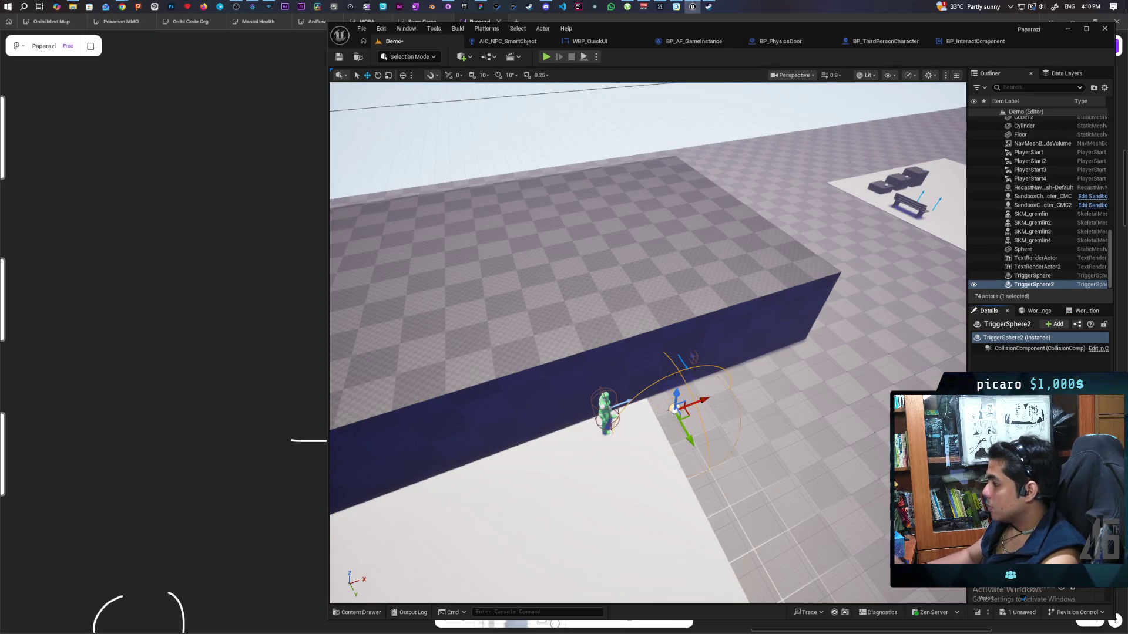
{"action": "key", "text": "f"}
{"action": "mouse_move", "coordinate": [587, 439]}
{"action": "left_mouse_down"}
{"action": "mouse_move", "coordinate": [552, 440]}
{"action": "mouse_move", "coordinate": [587, 439]}
{"action": "mouse_move", "coordinate": [601, 388]}
{"action": "mouse_move", "coordinate": [676, 381]}
{"action": "mouse_move", "coordinate": [529, 446]}
{"action": "mouse_move", "coordinate": [499, 353]}
{"action": "mouse_move", "coordinate": [499, 232]}
{"action": "left_mouse_up"}
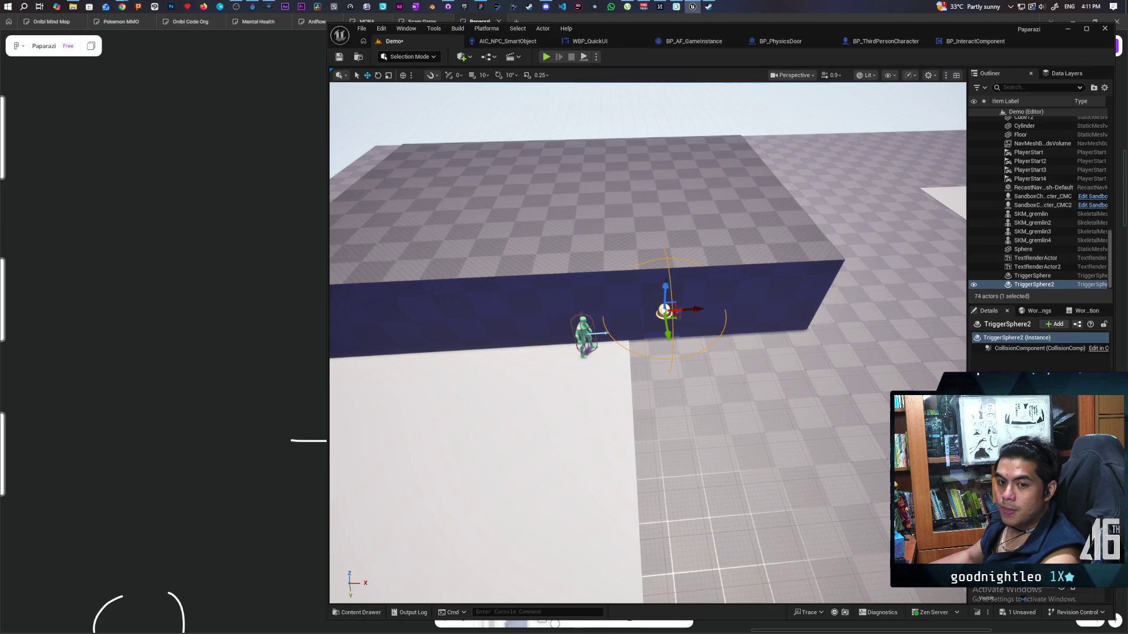
{"action": "left_click_drag", "start_coordinate": [499, 232], "coordinate": [499, 231]}
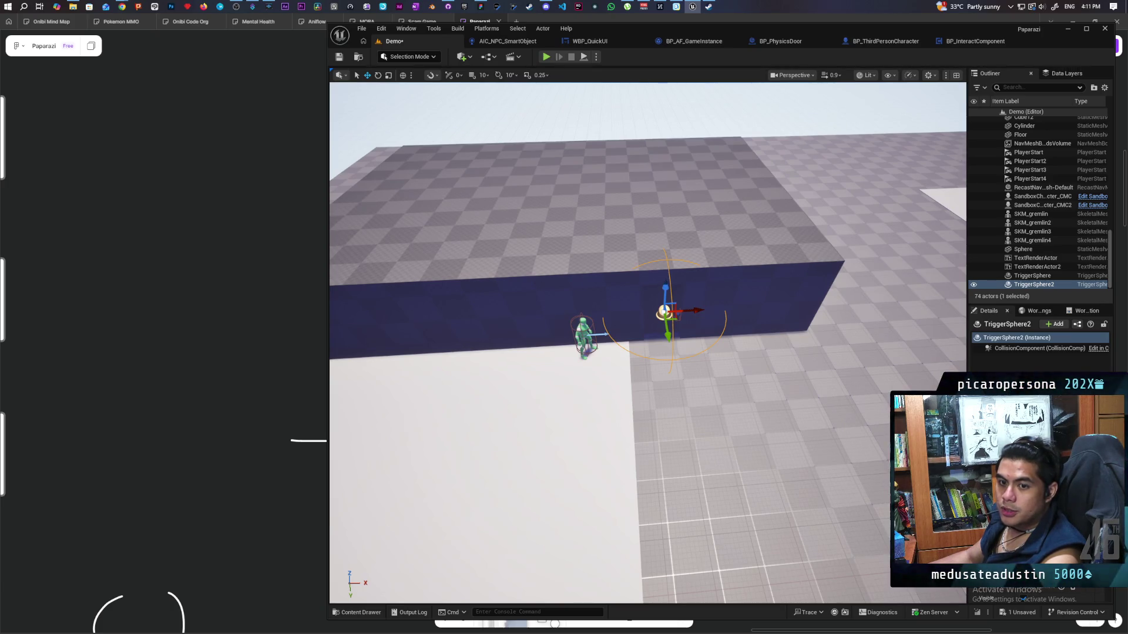
{"action": "mouse_move", "coordinate": [499, 230]}
{"action": "left_mouse_down"}
{"action": "mouse_move", "coordinate": [487, 217]}
{"action": "mouse_move", "coordinate": [532, 217]}
{"action": "mouse_move", "coordinate": [526, 208]}
{"action": "mouse_move", "coordinate": [604, 246]}
{"action": "mouse_move", "coordinate": [628, 229]}
{"action": "left_mouse_up"}
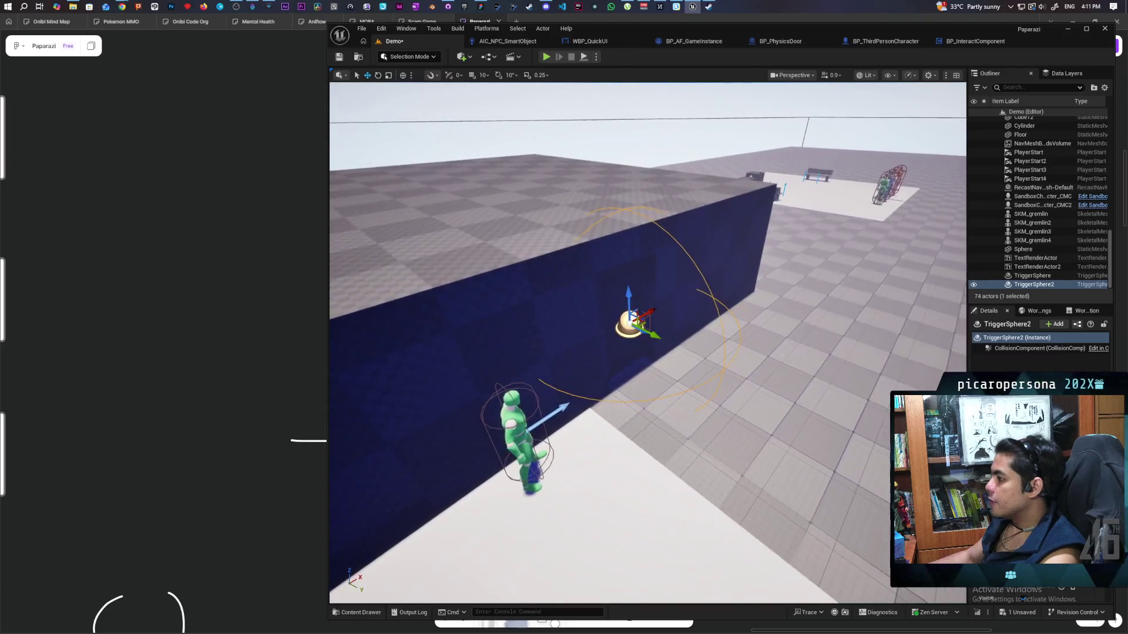
{"action": "mouse_move", "coordinate": [713, 401]}
{"action": "left_mouse_down"}
{"action": "mouse_move", "coordinate": [705, 393]}
{"action": "mouse_move", "coordinate": [712, 400]}
{"action": "left_mouse_up"}
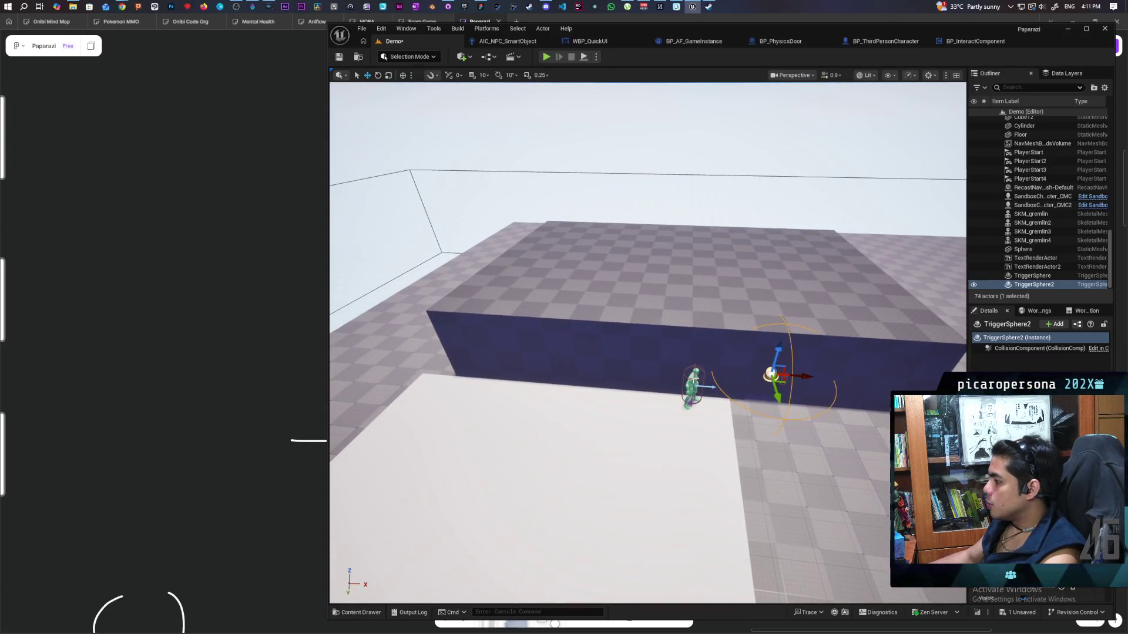
{"action": "left_click", "coordinate": [693, 386]}
{"action": "key", "text": "f"}
{"action": "left_click_drag", "start_coordinate": [601, 379], "coordinate": [772, 418]}
{"action": "key", "text": "ctrl+z"}
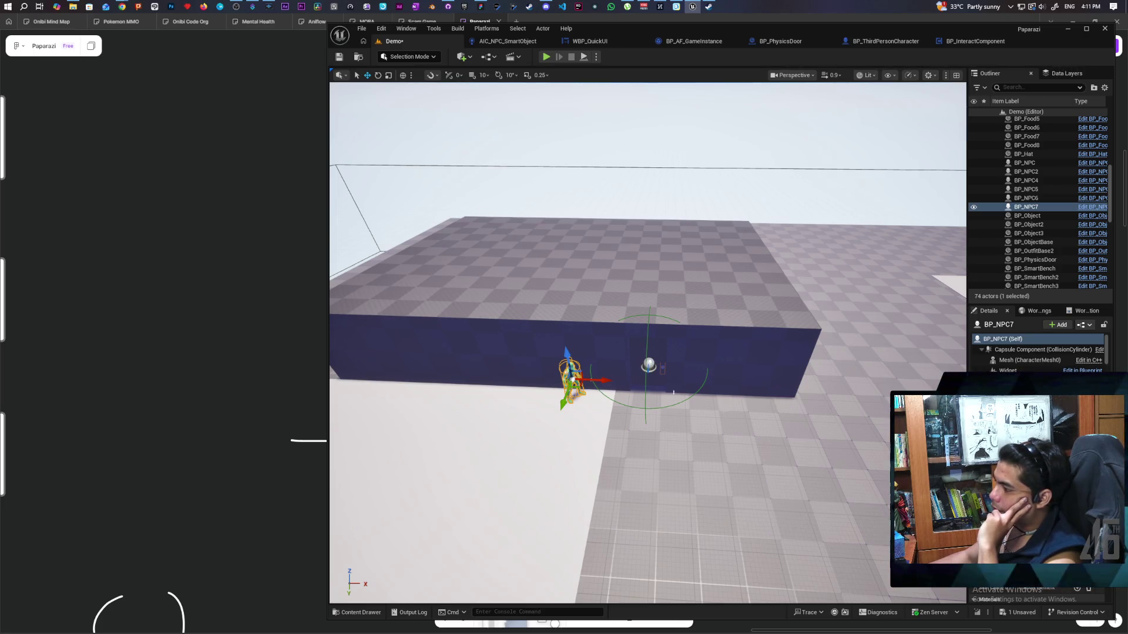
Fly in close to BP_NPC7 by the wall, then select TriggerSphere2 and delete it.
{"action": "mouse_move", "coordinate": [441, 440]}
{"action": "left_mouse_down"}
{"action": "mouse_move", "coordinate": [411, 439]}
{"action": "mouse_move", "coordinate": [447, 438]}
{"action": "mouse_move", "coordinate": [447, 423]}
{"action": "mouse_move", "coordinate": [411, 420]}
{"action": "left_mouse_up"}
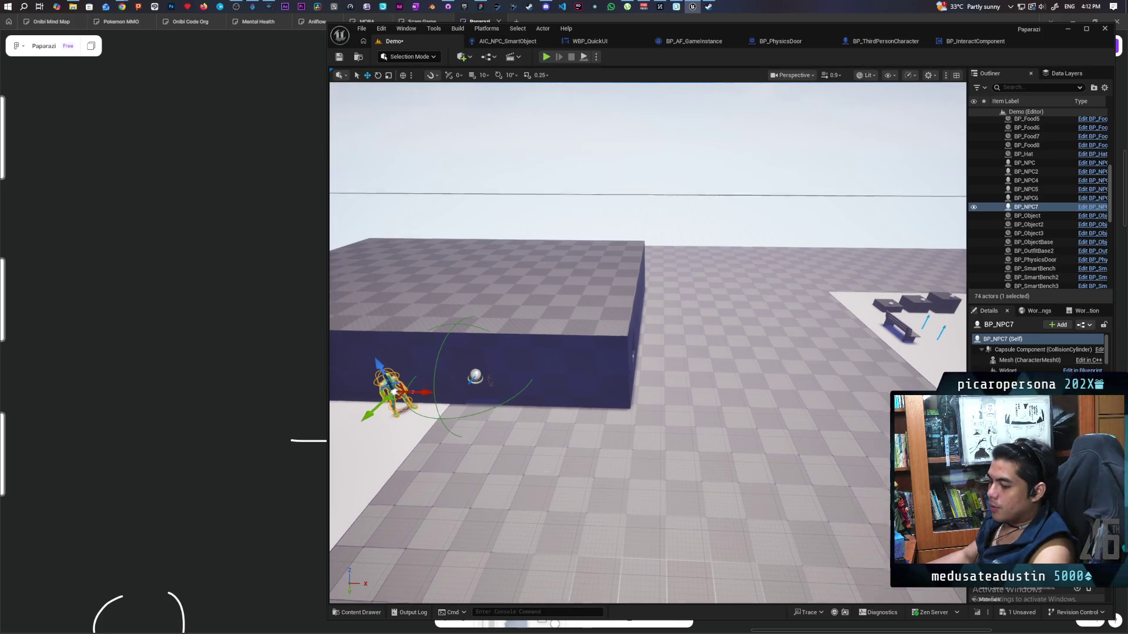
{"action": "scroll", "coordinate": [502, 467], "scroll_direction": "up", "scroll_amount": 5}
{"action": "key", "text": "f"}
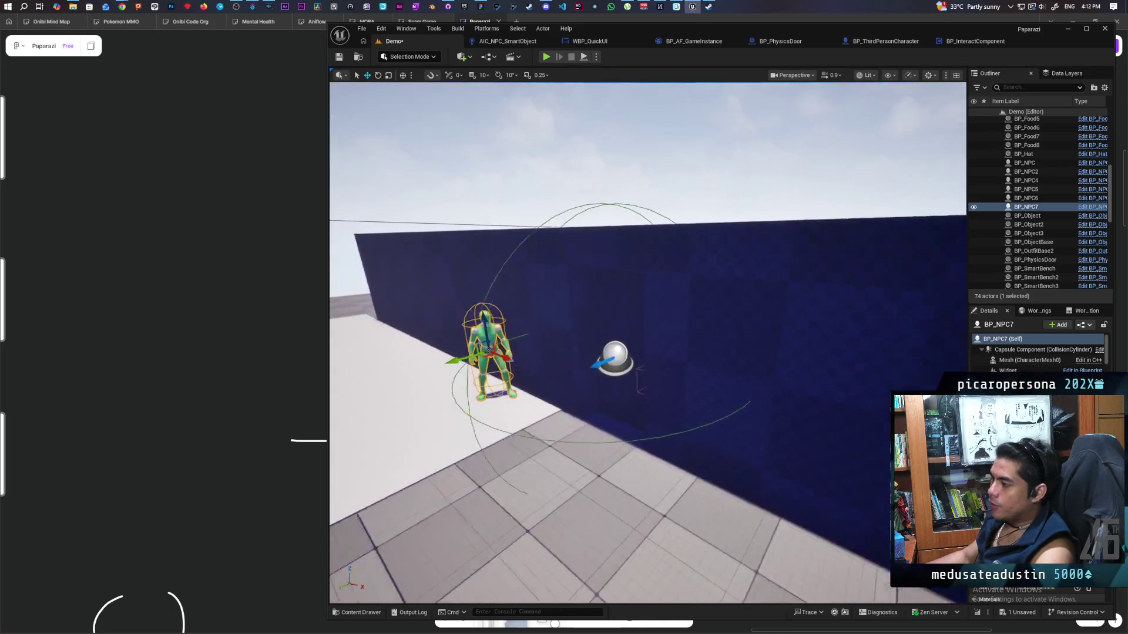
{"action": "scroll", "coordinate": [646, 341], "scroll_direction": "up", "scroll_amount": 5}
{"action": "scroll", "coordinate": [646, 340], "scroll_direction": "down", "scroll_amount": 5}
{"action": "scroll", "coordinate": [646, 341], "scroll_direction": "up", "scroll_amount": 2}
{"action": "scroll", "coordinate": [646, 340], "scroll_direction": "down", "scroll_amount": 2}
{"action": "mouse_move", "coordinate": [646, 341]}
{"action": "left_mouse_down"}
{"action": "mouse_move", "coordinate": [623, 349]}
{"action": "mouse_move", "coordinate": [651, 349]}
{"action": "mouse_move", "coordinate": [622, 335]}
{"action": "mouse_move", "coordinate": [694, 337]}
{"action": "left_mouse_up"}
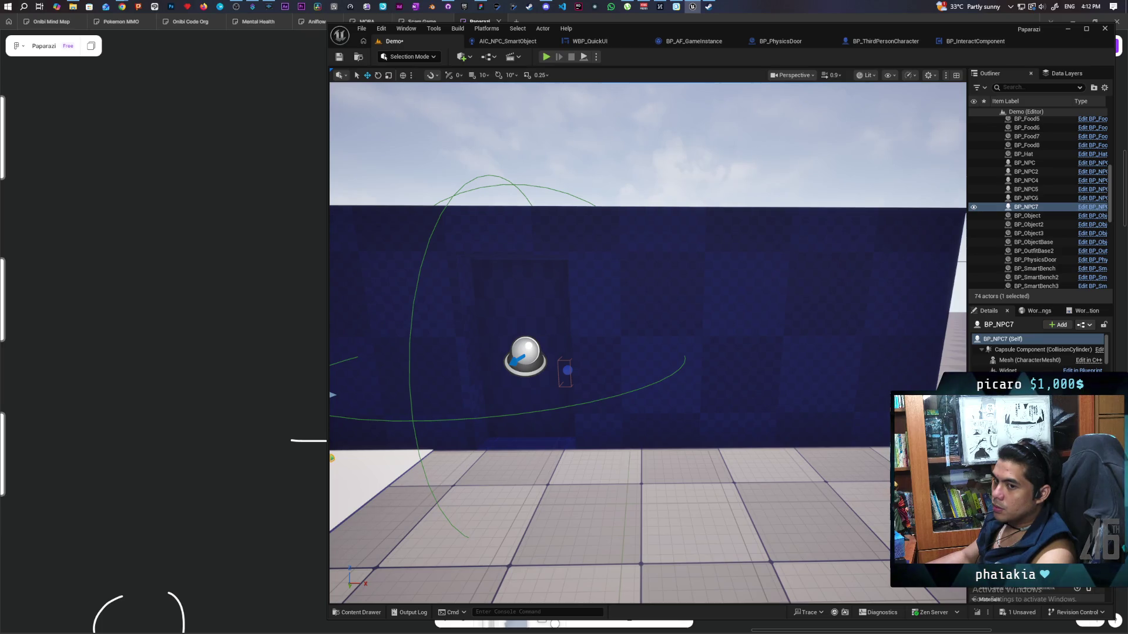
{"action": "left_click_drag", "start_coordinate": [693, 337], "coordinate": [686, 335]}
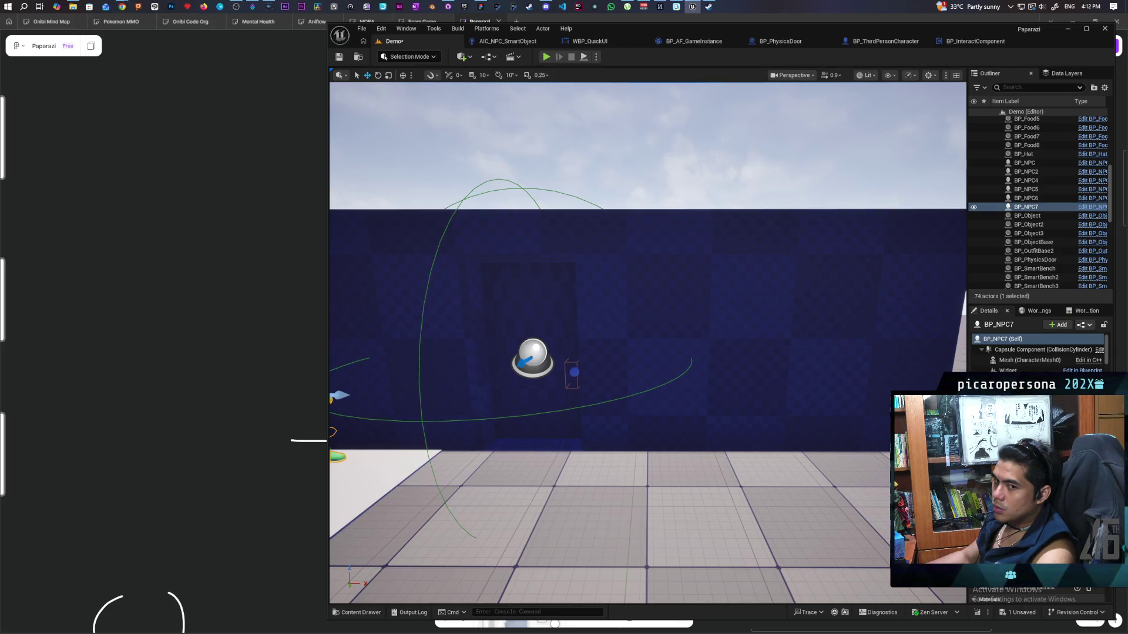
{"action": "left_click_drag", "start_coordinate": [685, 335], "coordinate": [685, 334]}
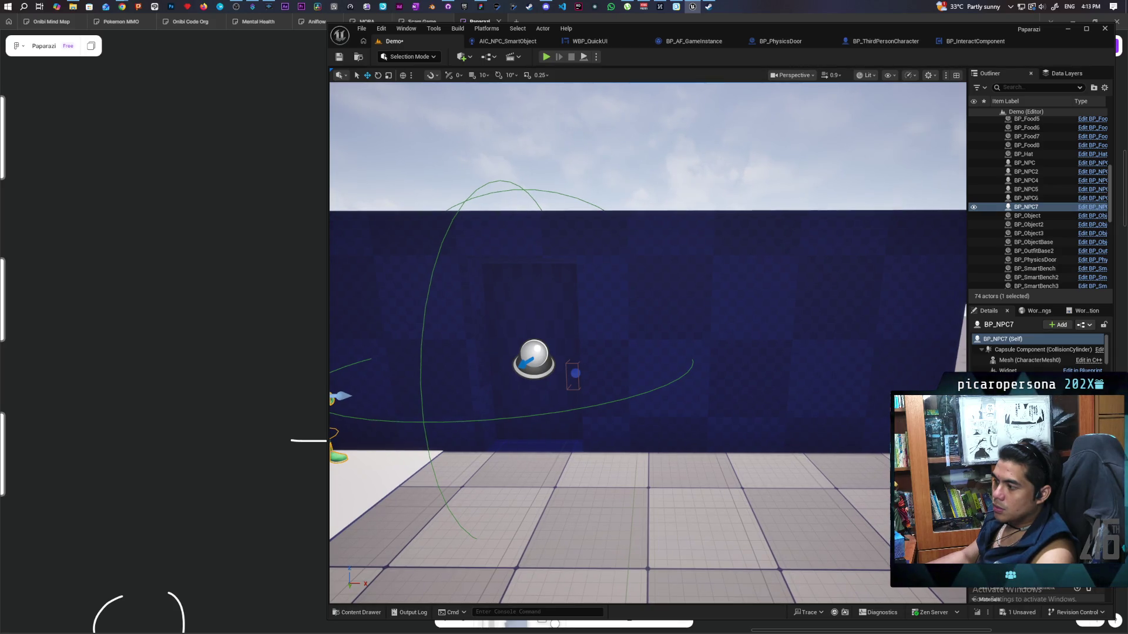
{"action": "mouse_move", "coordinate": [684, 333]}
{"action": "left_mouse_down"}
{"action": "mouse_move", "coordinate": [649, 338]}
{"action": "mouse_move", "coordinate": [633, 252]}
{"action": "left_mouse_up"}
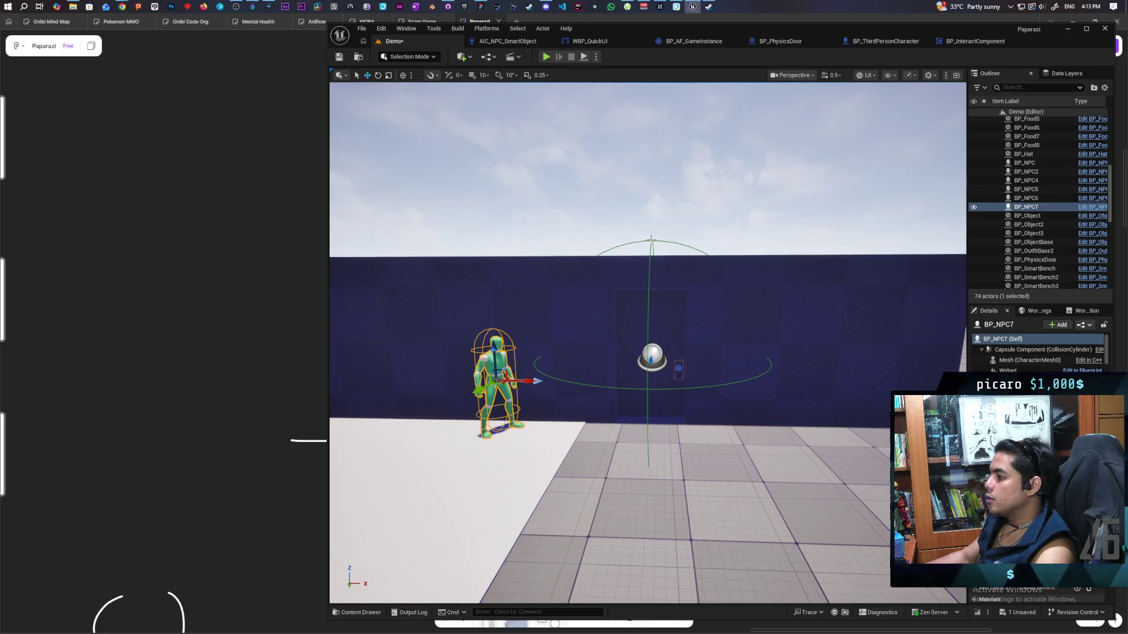
{"action": "left_click", "coordinate": [650, 239]}
{"action": "key", "text": "Delete"}
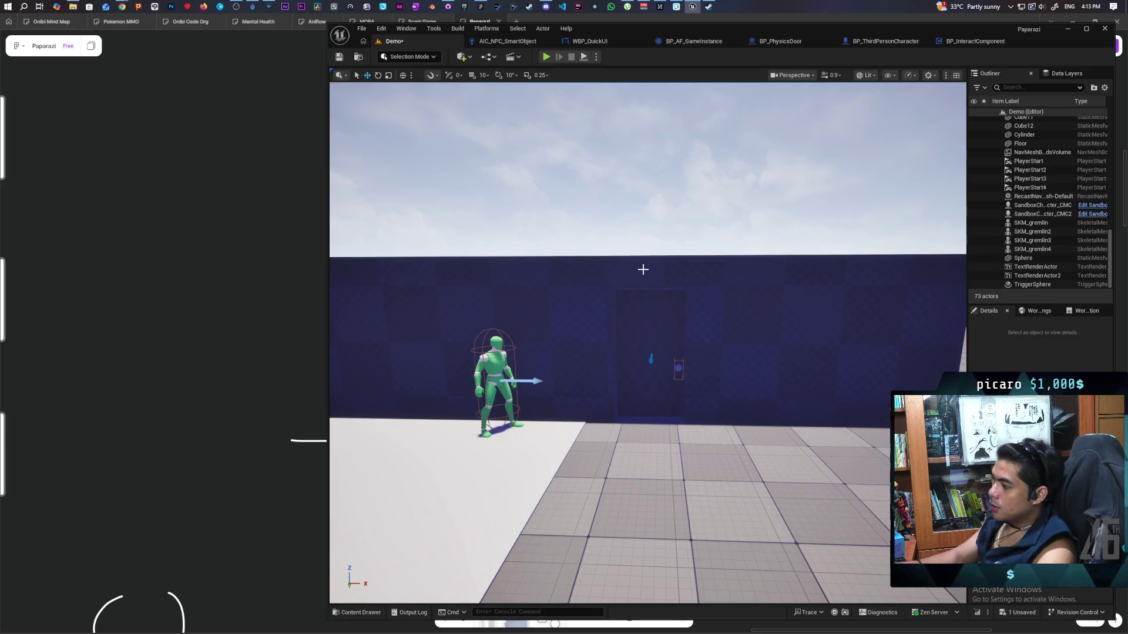
{"action": "mouse_move", "coordinate": [612, 360]}
{"action": "left_mouse_down"}
{"action": "mouse_move", "coordinate": [617, 305]}
{"action": "mouse_move", "coordinate": [611, 360]}
{"action": "left_mouse_up"}
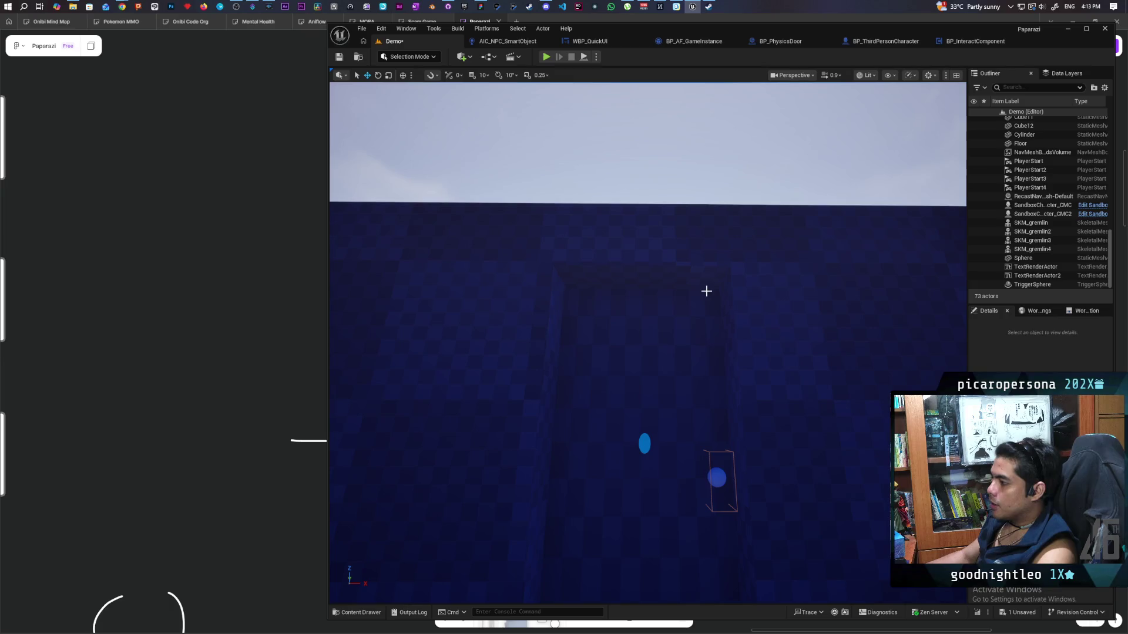
{"action": "mouse_move", "coordinate": [728, 552]}
{"action": "left_mouse_down"}
{"action": "mouse_move", "coordinate": [652, 390]}
{"action": "mouse_move", "coordinate": [604, 332]}
{"action": "left_mouse_up"}
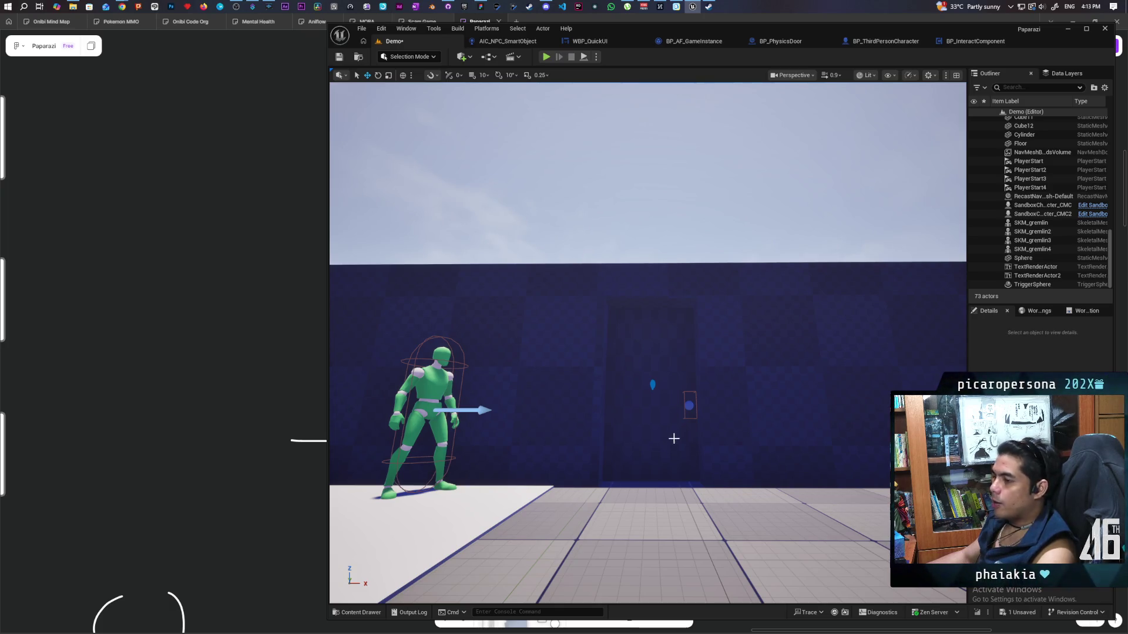
{"action": "scroll", "coordinate": [660, 458], "scroll_direction": "down", "scroll_amount": 3}
{"action": "scroll", "coordinate": [661, 457], "scroll_direction": "up", "scroll_amount": 8}
{"action": "scroll", "coordinate": [661, 457], "scroll_direction": "down", "scroll_amount": 5}
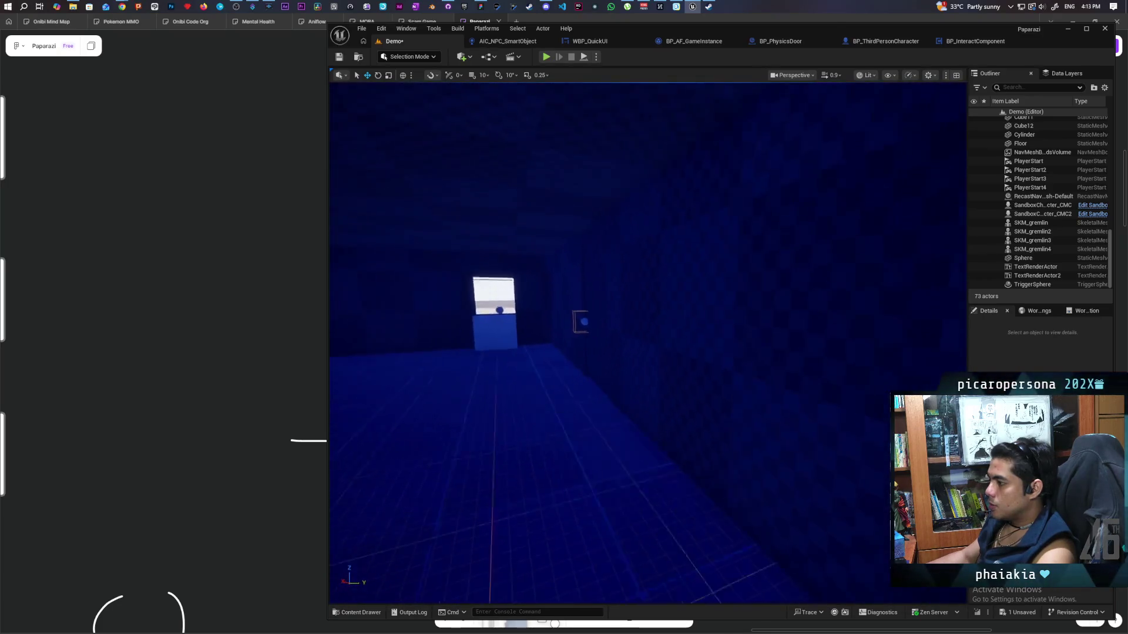
{"action": "mouse_move", "coordinate": [661, 457]}
{"action": "left_mouse_down"}
{"action": "mouse_move", "coordinate": [637, 411]}
{"action": "mouse_move", "coordinate": [640, 428]}
{"action": "left_mouse_up"}
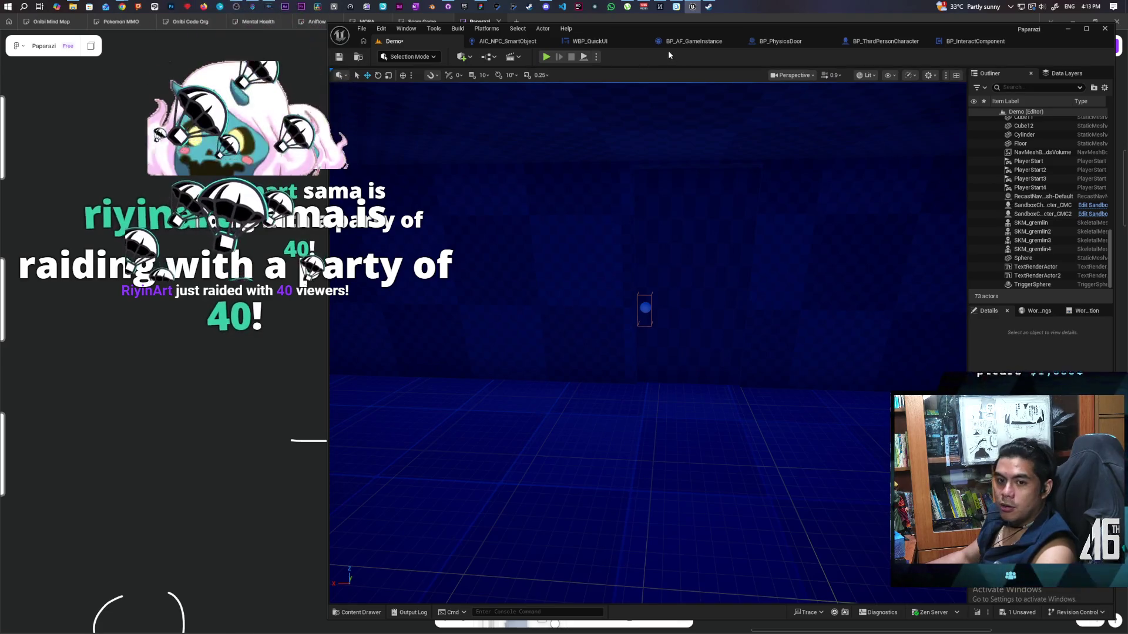
{"action": "left_click", "coordinate": [546, 57]}
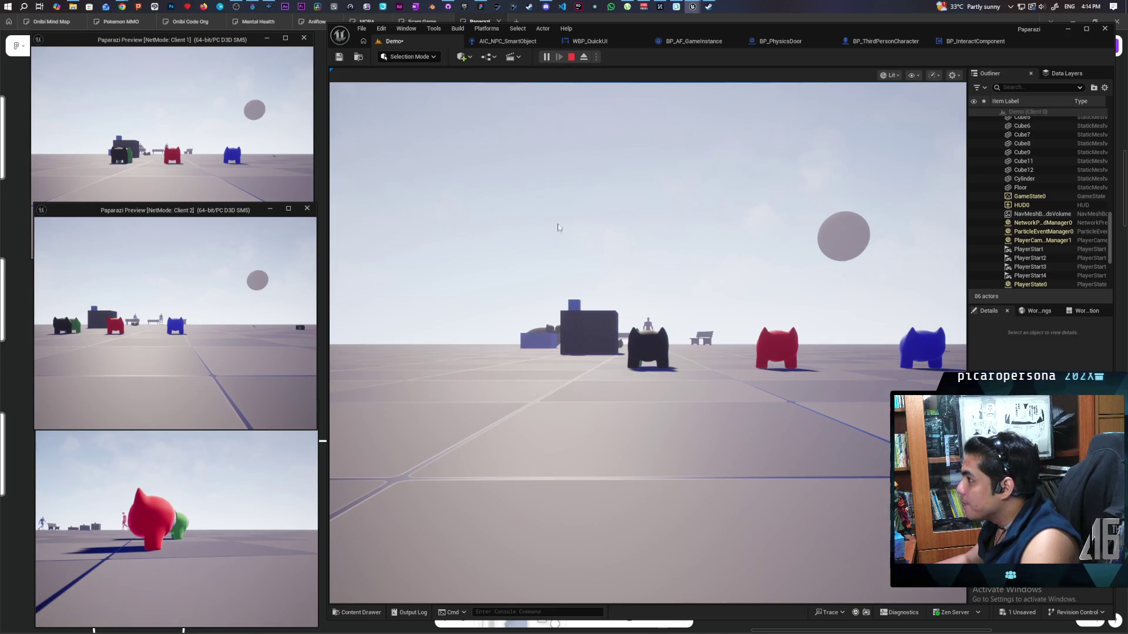
Walk the red gremlin forward across the client windows, then stop the PIE session with Esc.
{"action": "left_click", "coordinate": [602, 246]}
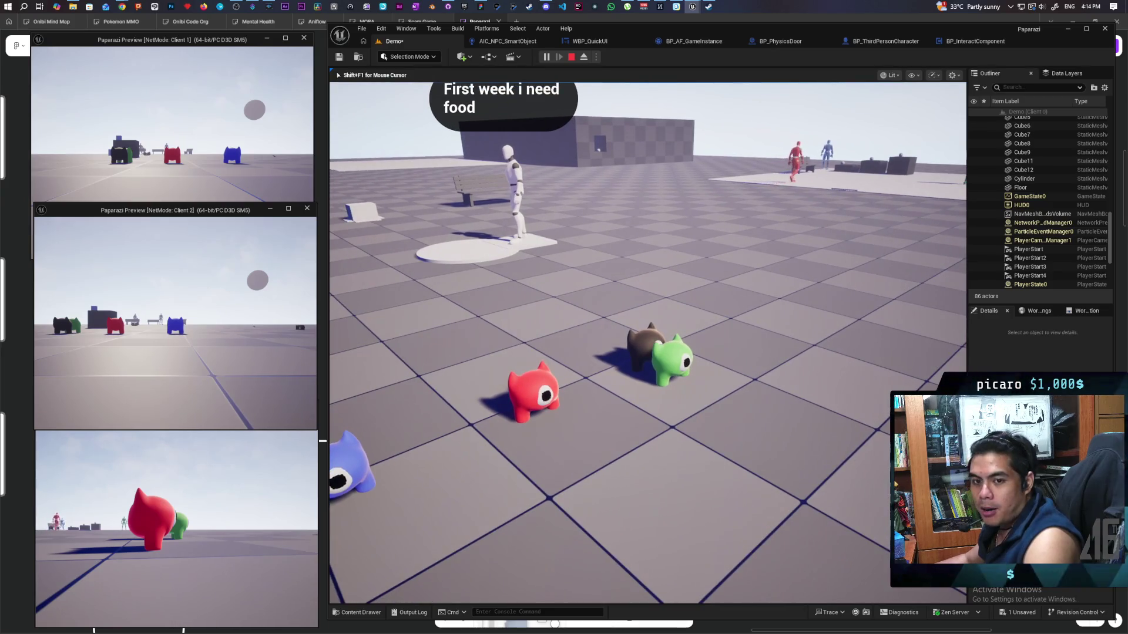
{"action": "key", "text": "alt+Tab"}
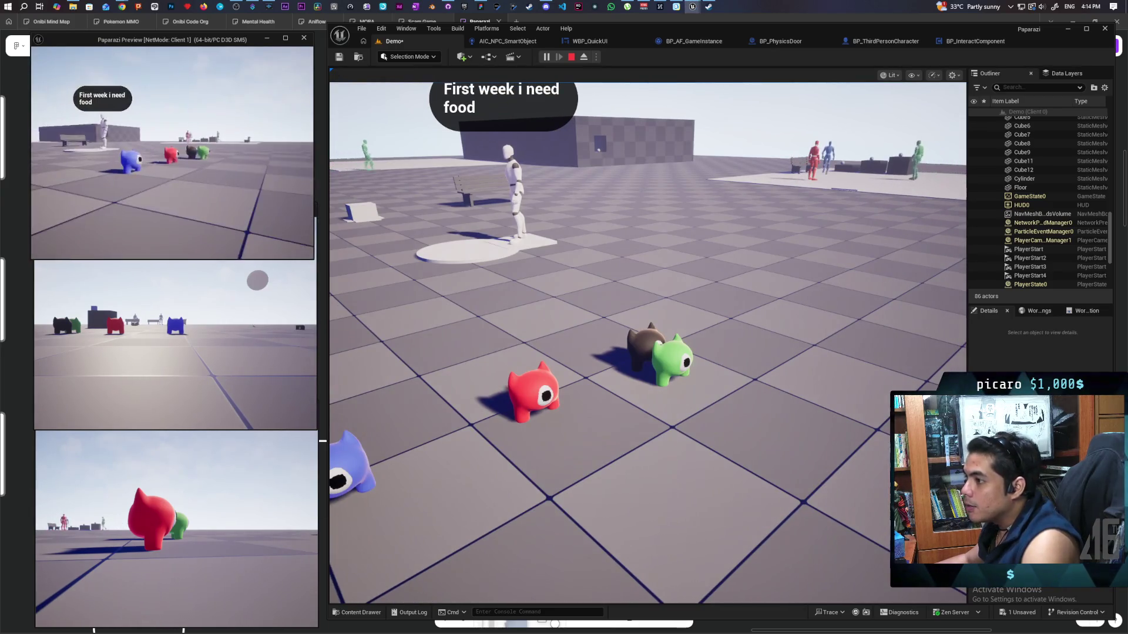
{"action": "key", "text": "alt+Tab"}
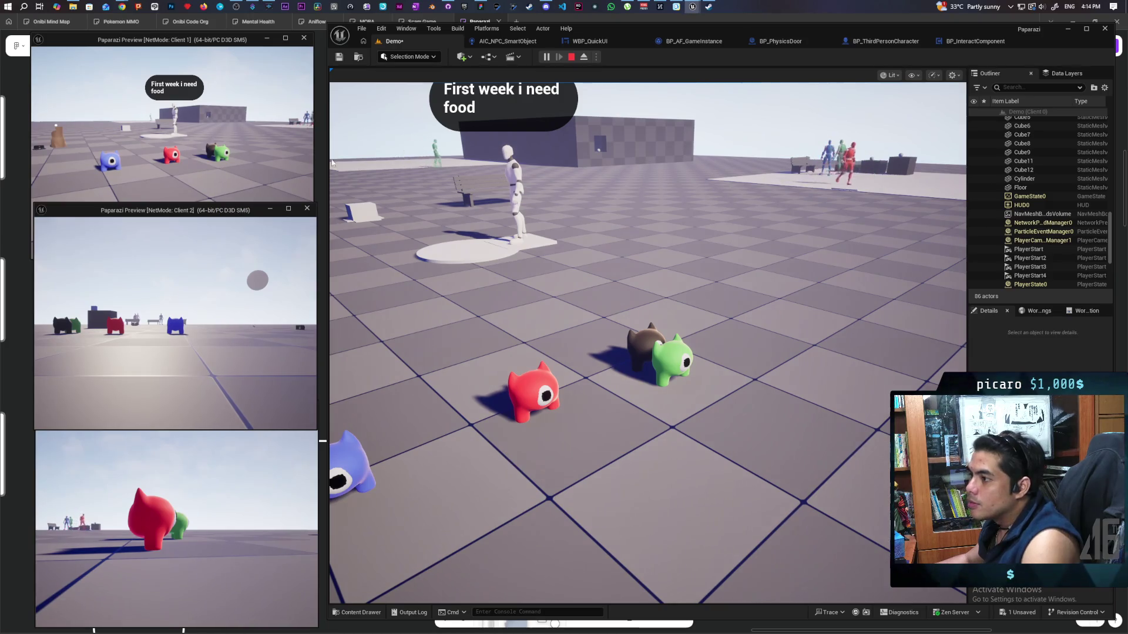
{"action": "key", "text": "w"}
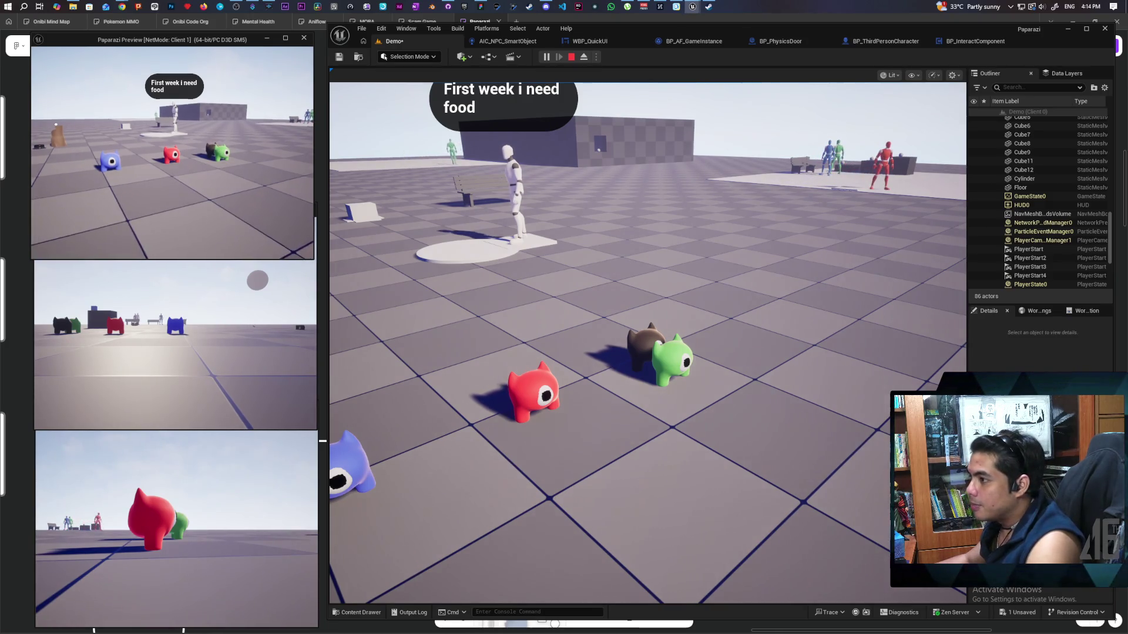
{"action": "left_click", "coordinate": [538, 196]}
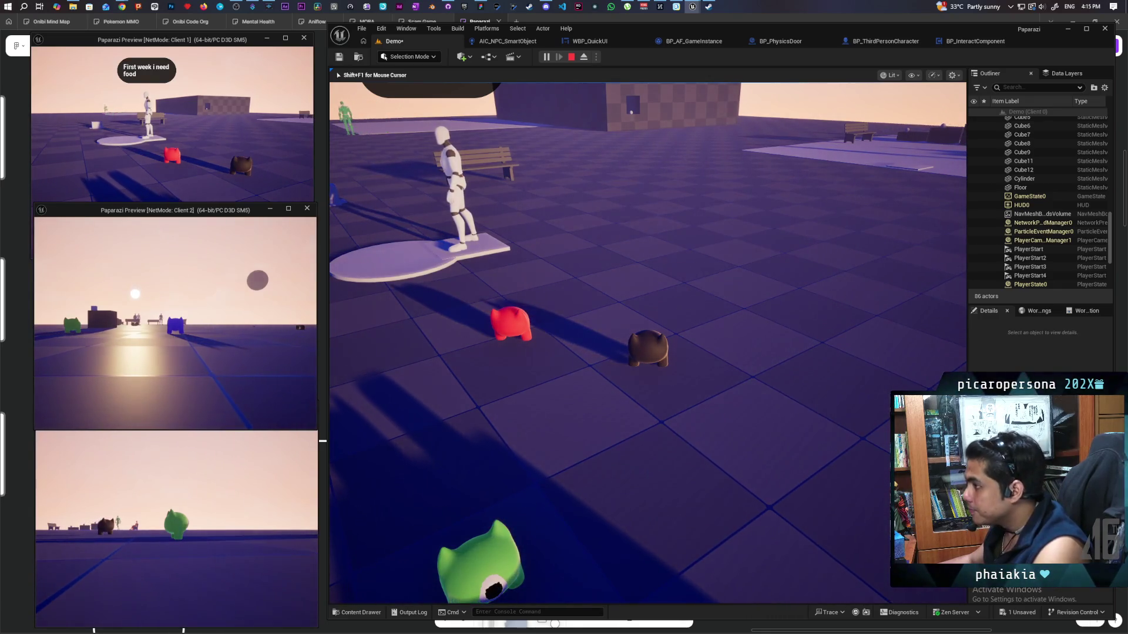
{"action": "key", "text": "Escape"}
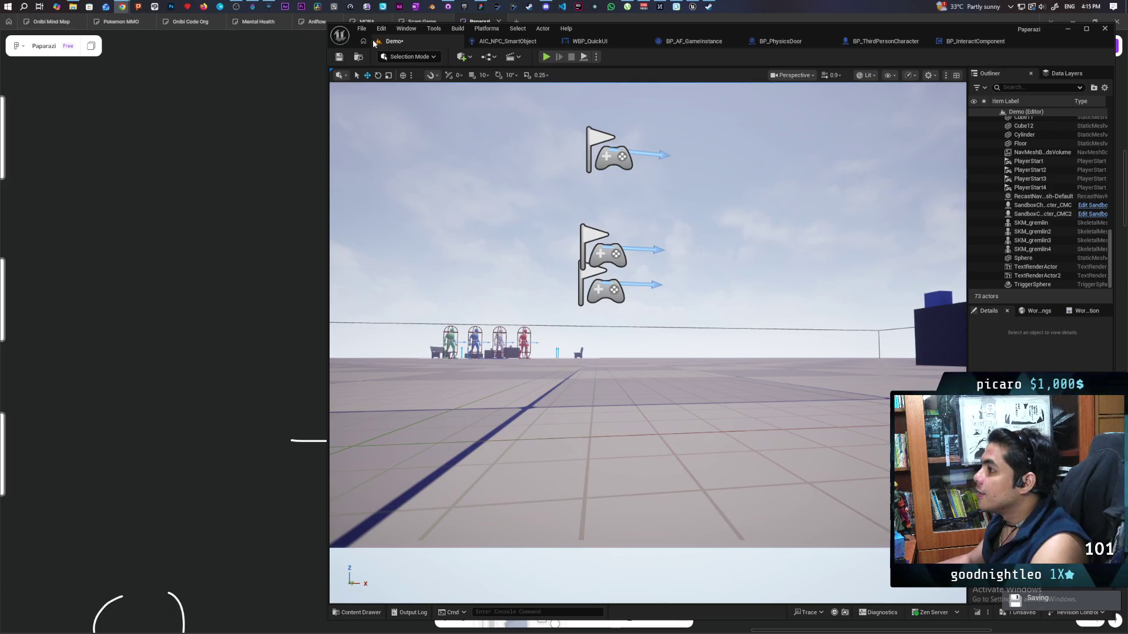
Save the Demo level with the toolbar Save button.
{"action": "left_click", "coordinate": [336, 58]}
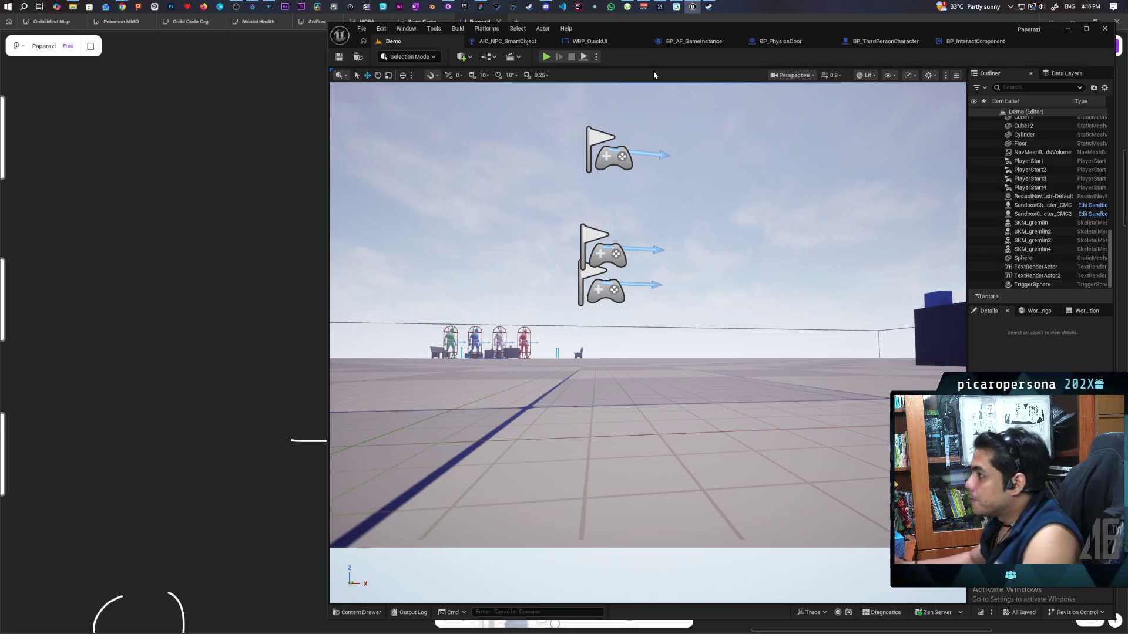
Start a multiplayer PIE session and walk the stacked gremlins up against the wall.
{"action": "left_click", "coordinate": [545, 57]}
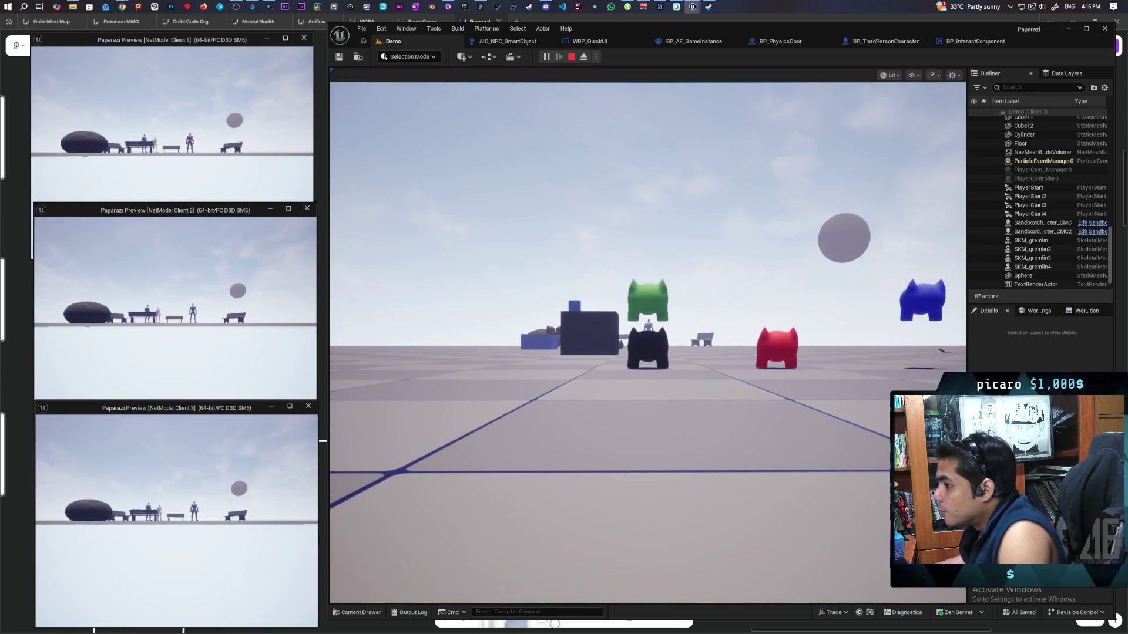
{"action": "left_click", "coordinate": [227, 156]}
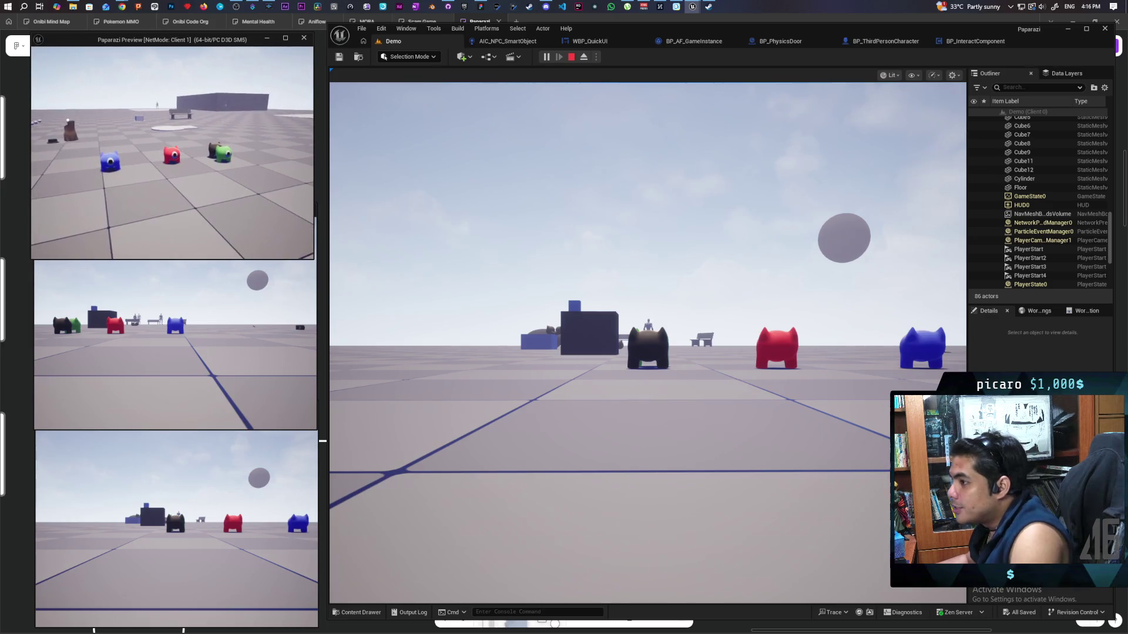
{"action": "key", "text": "alt+Tab"}
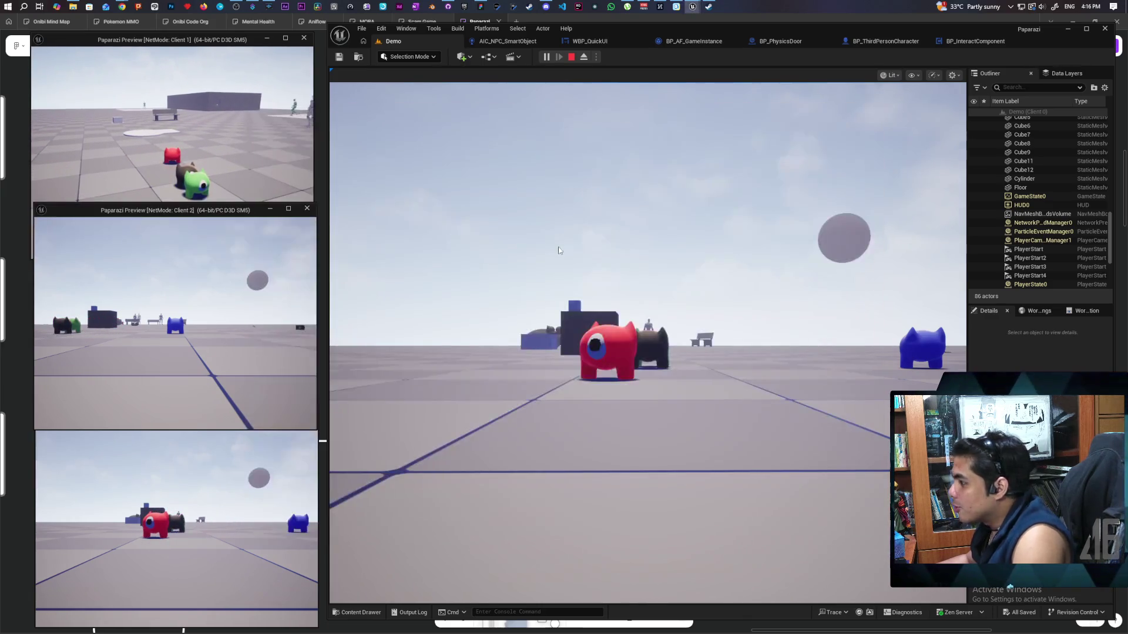
{"action": "left_click", "coordinate": [559, 250]}
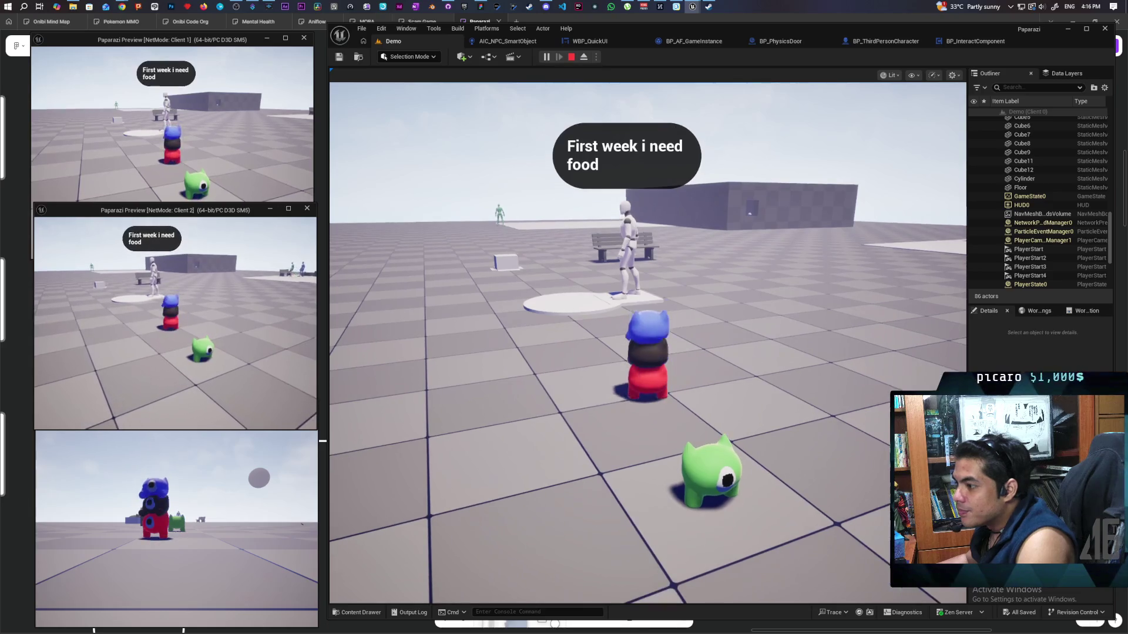
{"action": "left_click", "coordinate": [306, 138]}
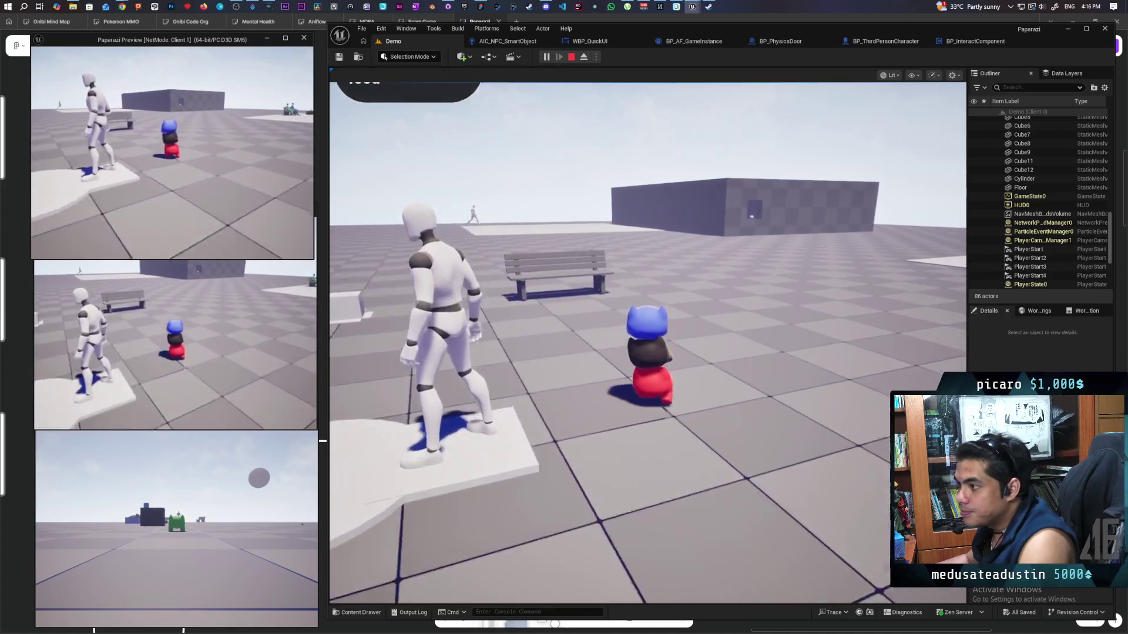
{"action": "key", "text": "w"}
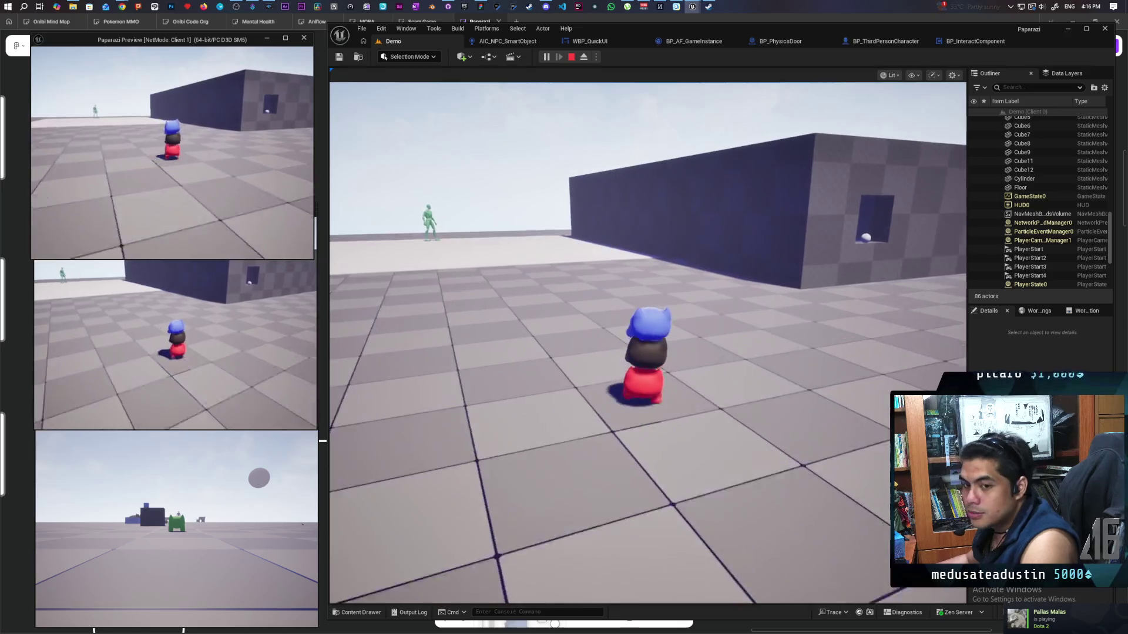
{"action": "key", "text": "w"}
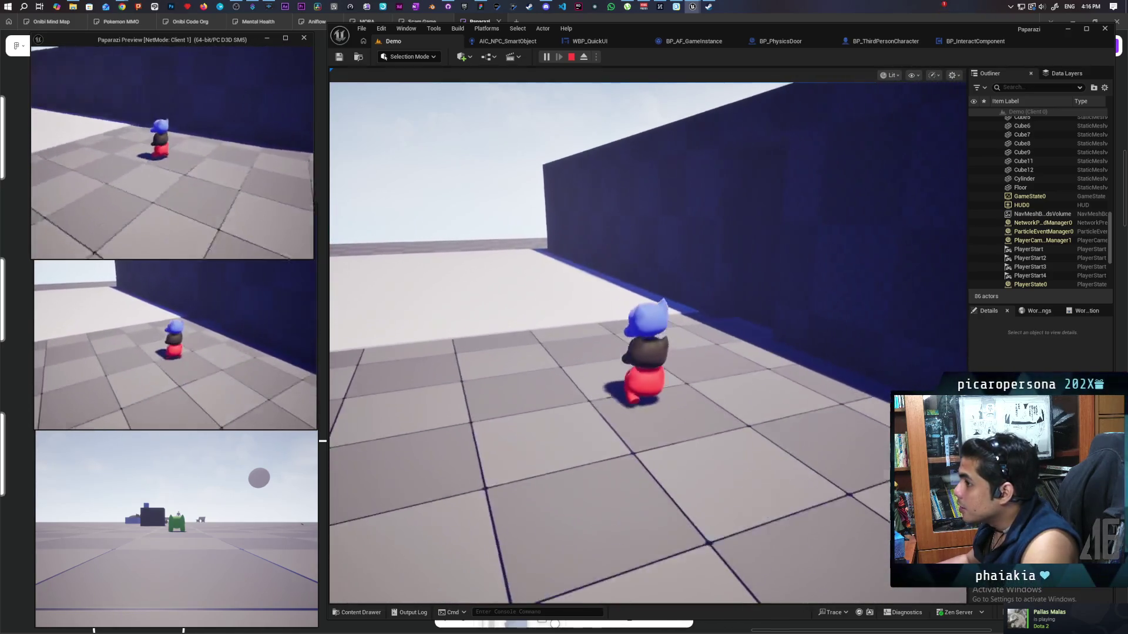
{"action": "left_click", "coordinate": [786, 266]}
{"action": "key", "text": "w"}
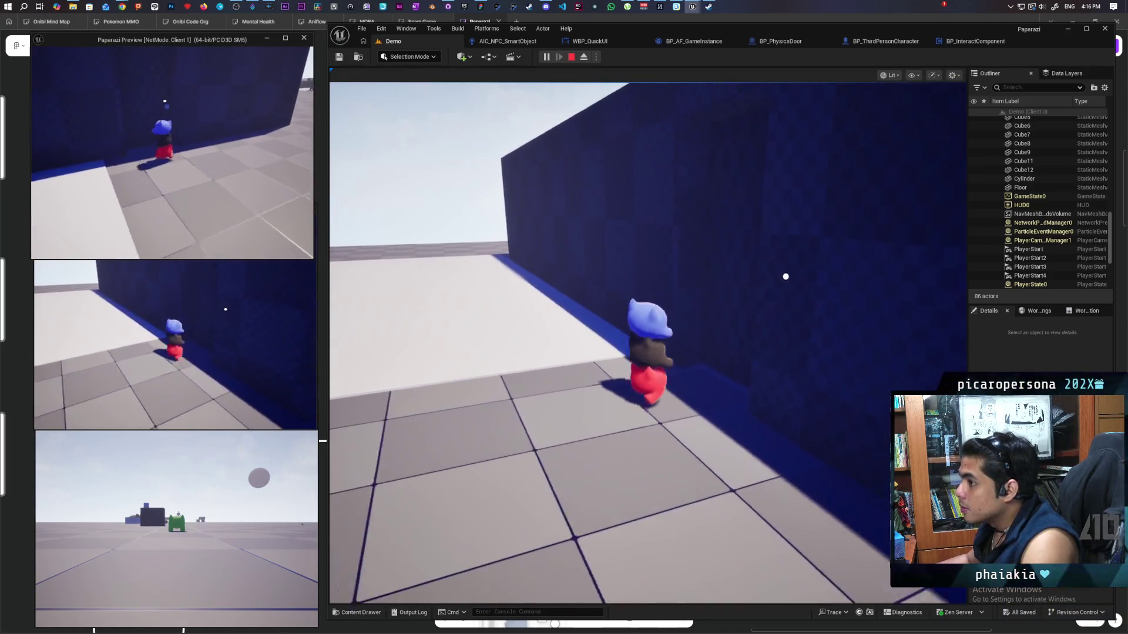
{"action": "key", "text": "shift+F1"}
Switch to Chrome and go back to the Woods Of War Steam store page.
{"action": "mouse_move", "coordinate": [130, 8]}
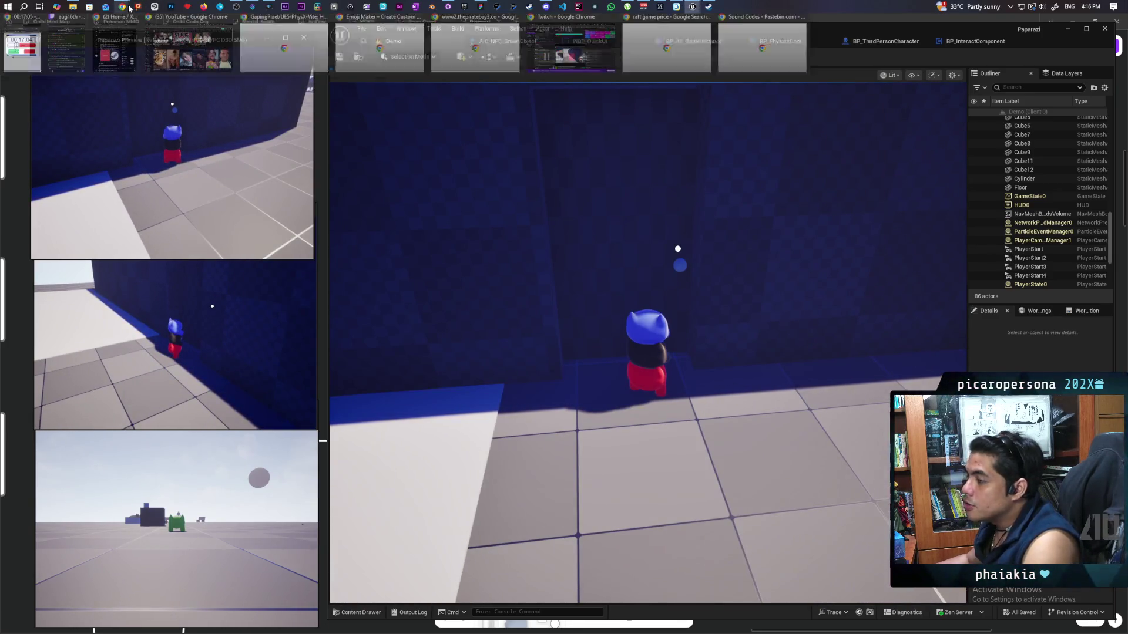
{"action": "left_click", "coordinate": [666, 41]}
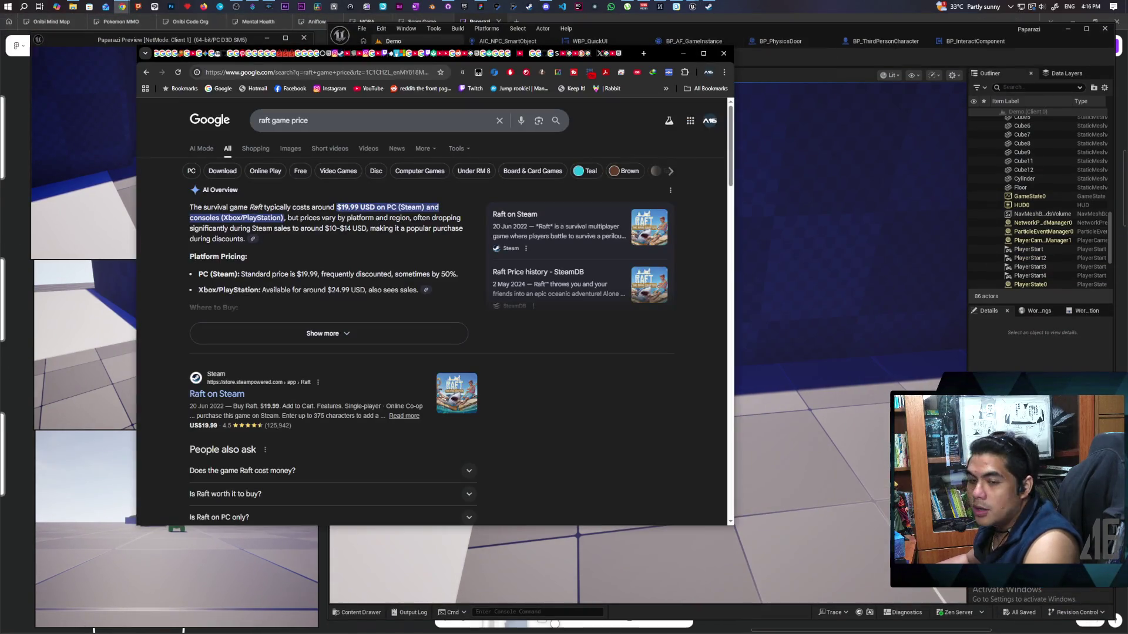
{"action": "key", "text": "alt+Left"}
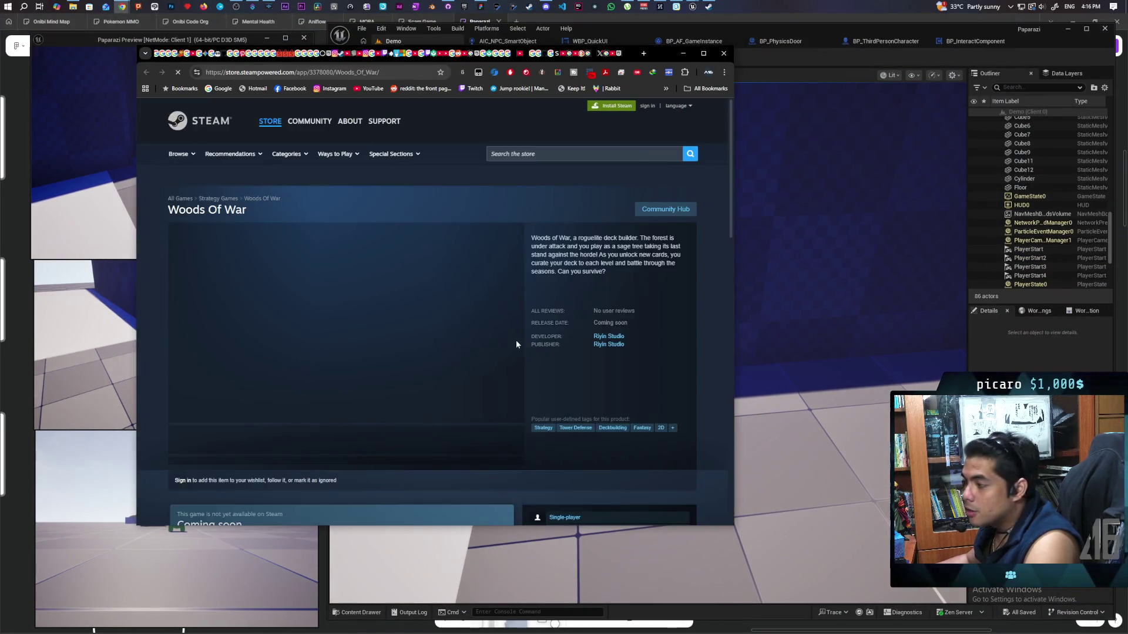
Scroll down the Woods Of War page and expand the full game description.
{"action": "scroll", "coordinate": [587, 318], "scroll_direction": "down", "scroll_amount": 2}
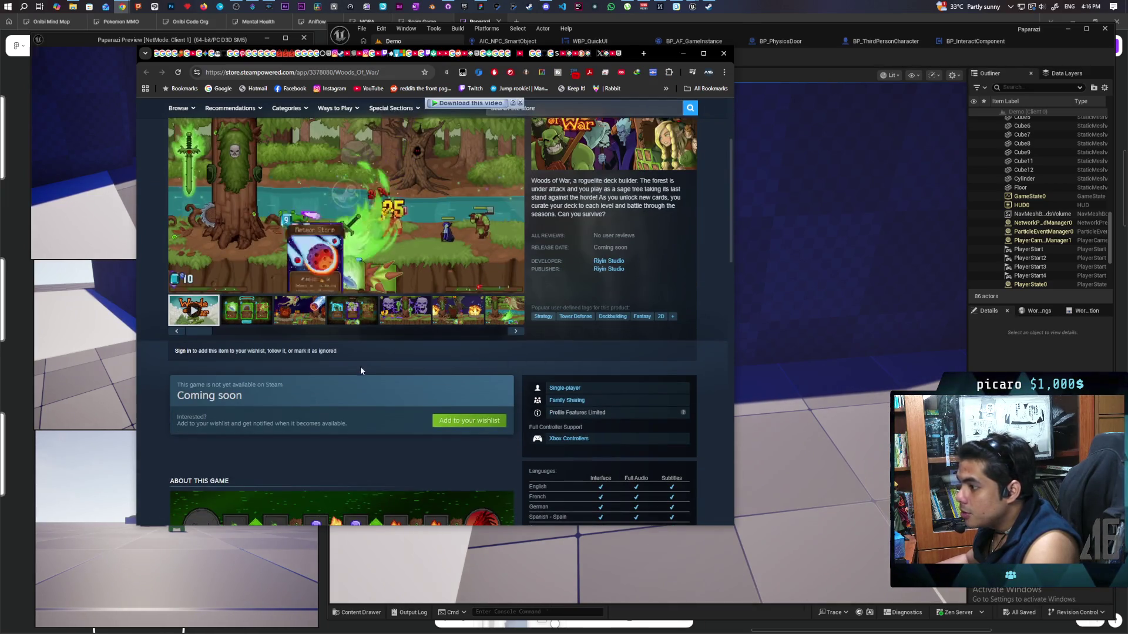
{"action": "scroll", "coordinate": [370, 370], "scroll_direction": "down", "scroll_amount": 2}
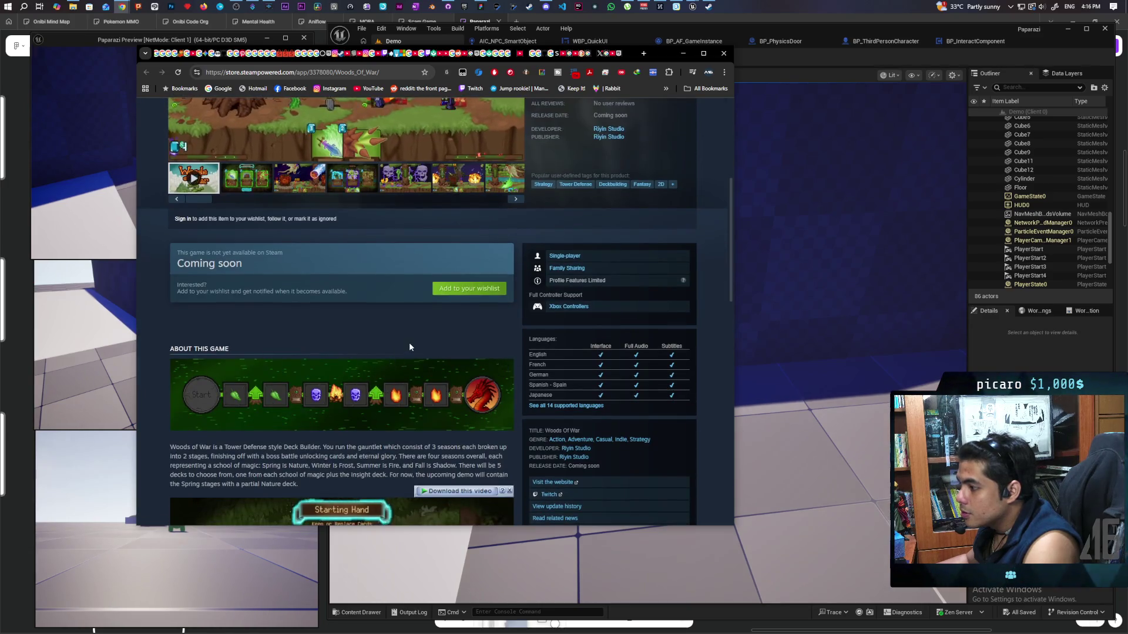
{"action": "scroll", "coordinate": [411, 345], "scroll_direction": "down", "scroll_amount": 1}
{"action": "scroll", "coordinate": [463, 346], "scroll_direction": "down", "scroll_amount": 4}
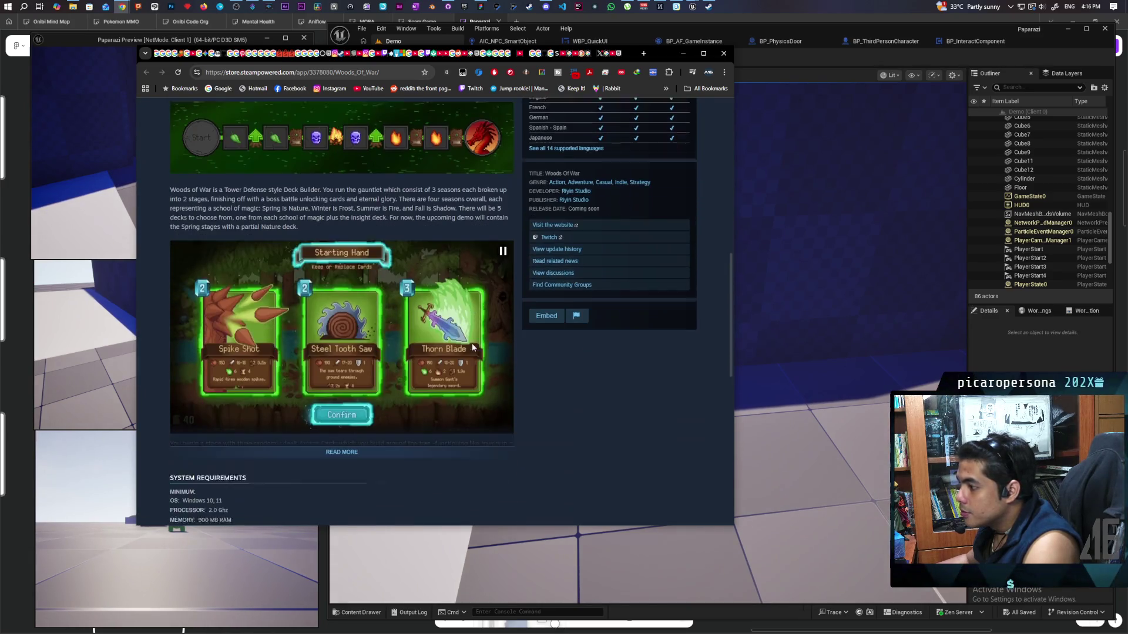
{"action": "mouse_move", "coordinate": [472, 347]}
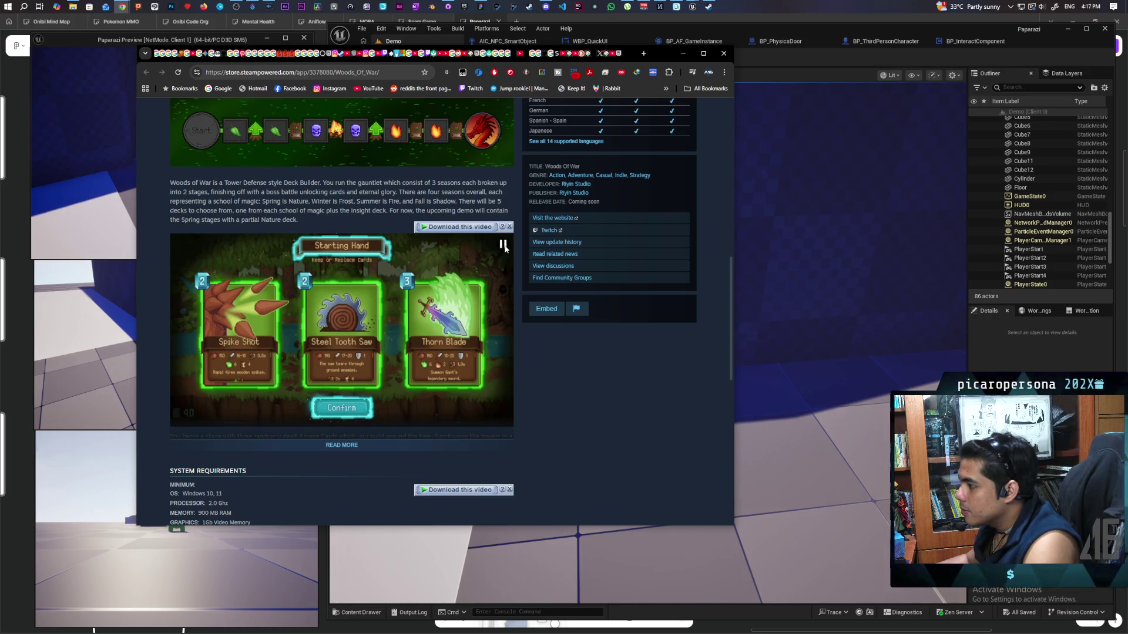
{"action": "scroll", "coordinate": [524, 337], "scroll_direction": "down", "scroll_amount": 3}
{"action": "left_click", "coordinate": [342, 269]}
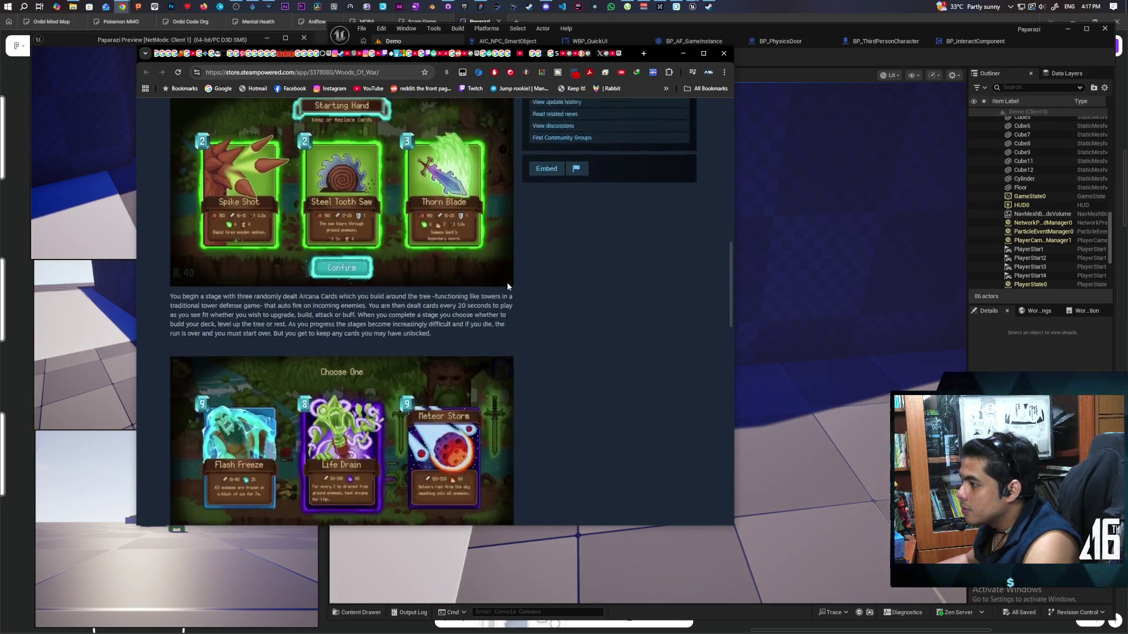
Read further down the description, then scroll back up to the page top.
{"action": "scroll", "coordinate": [506, 293], "scroll_direction": "up", "scroll_amount": 4}
{"action": "scroll", "coordinate": [504, 305], "scroll_direction": "down", "scroll_amount": 5}
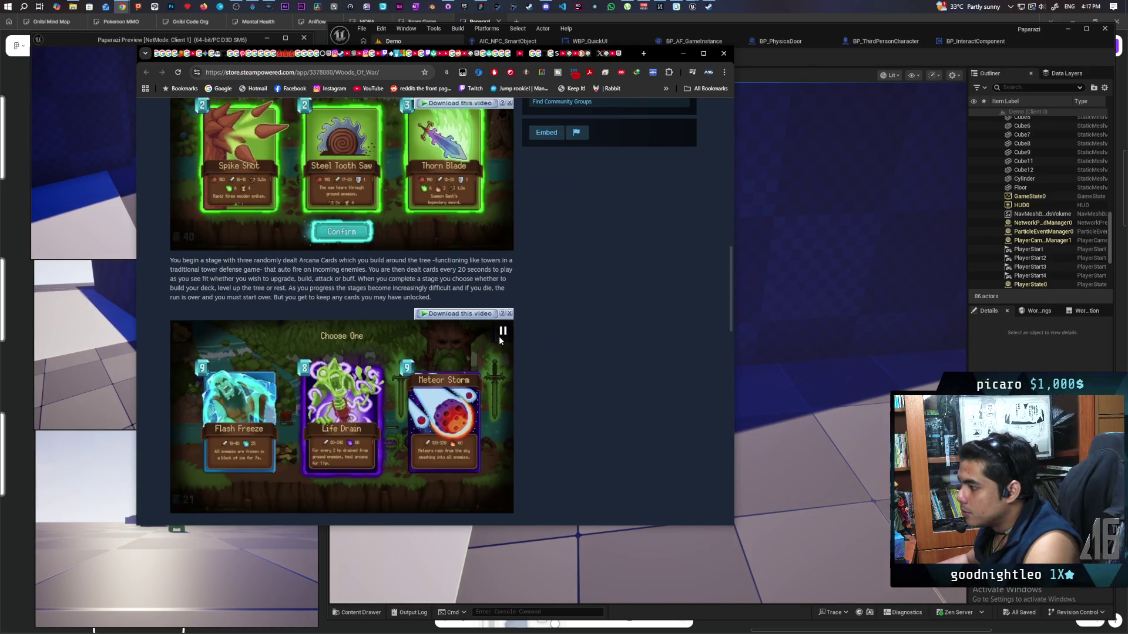
{"action": "scroll", "coordinate": [598, 353], "scroll_direction": "down", "scroll_amount": 2}
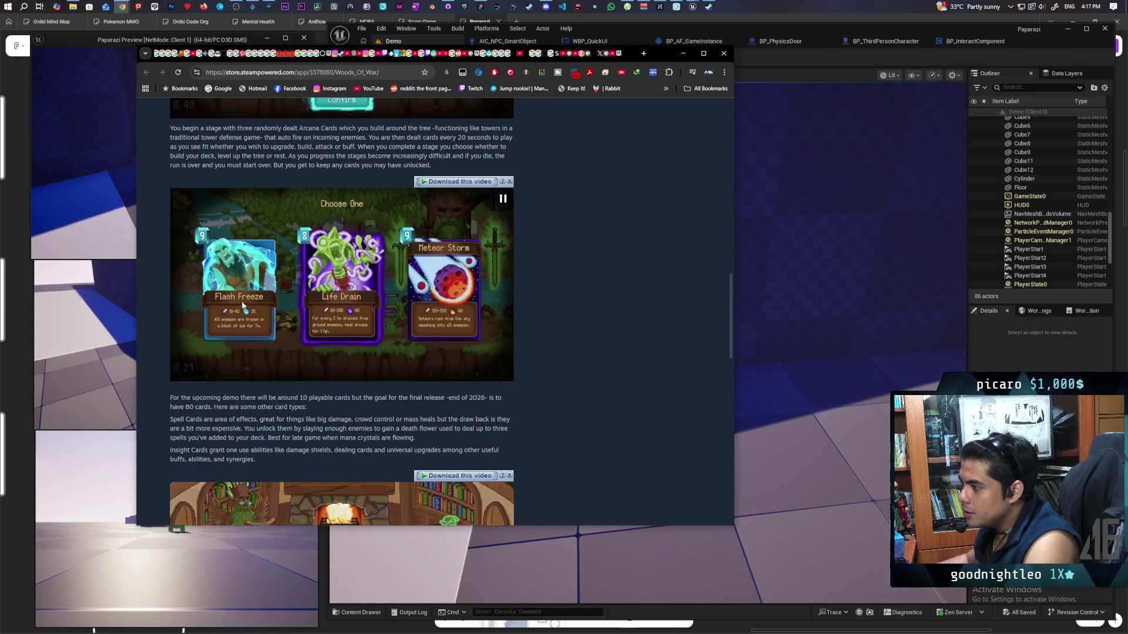
{"action": "scroll", "coordinate": [242, 305], "scroll_direction": "down", "scroll_amount": 3}
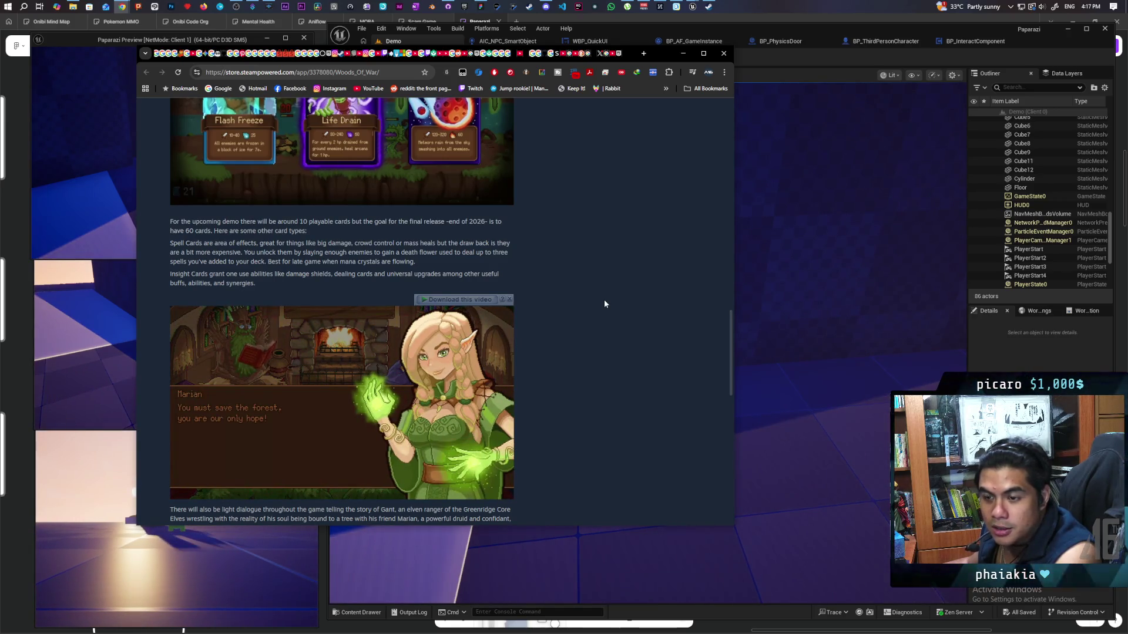
{"action": "scroll", "coordinate": [610, 290], "scroll_direction": "down", "scroll_amount": 4}
{"action": "scroll", "coordinate": [609, 290], "scroll_direction": "up", "scroll_amount": 7}
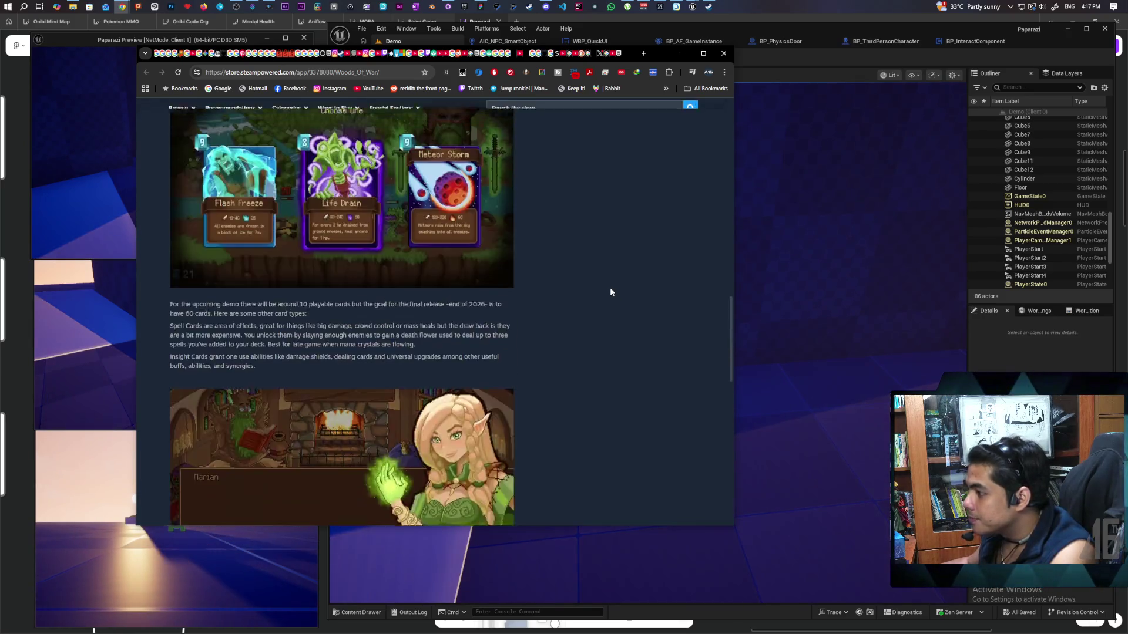
{"action": "mouse_move", "coordinate": [316, 360]}
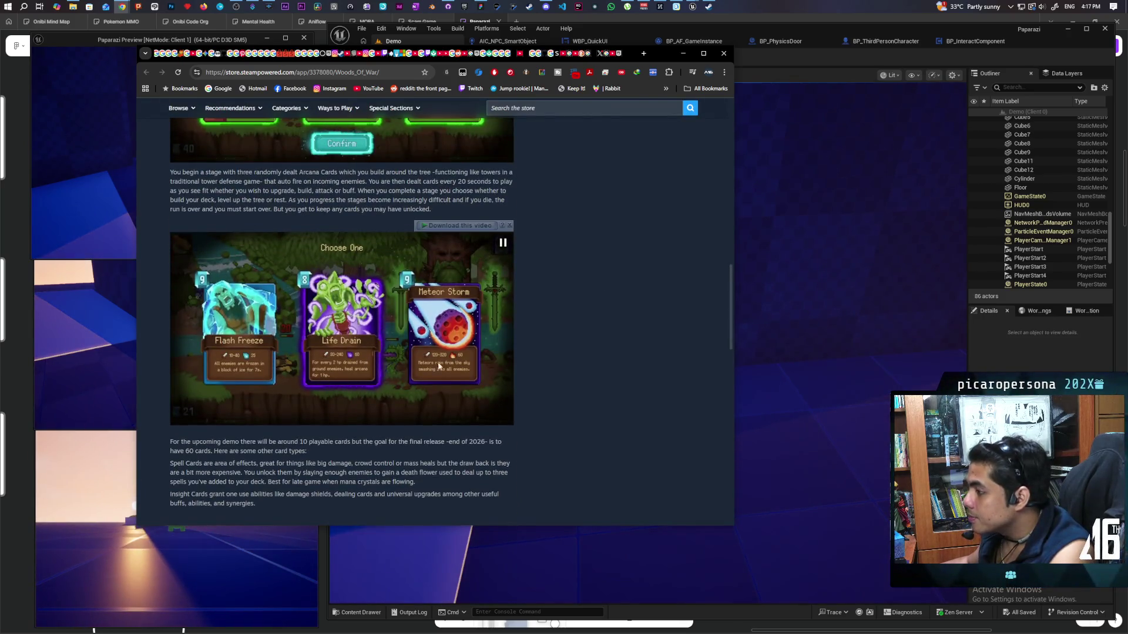
{"action": "scroll", "coordinate": [378, 351], "scroll_direction": "up", "scroll_amount": 3}
{"action": "scroll", "coordinate": [378, 352], "scroll_direction": "down", "scroll_amount": 10}
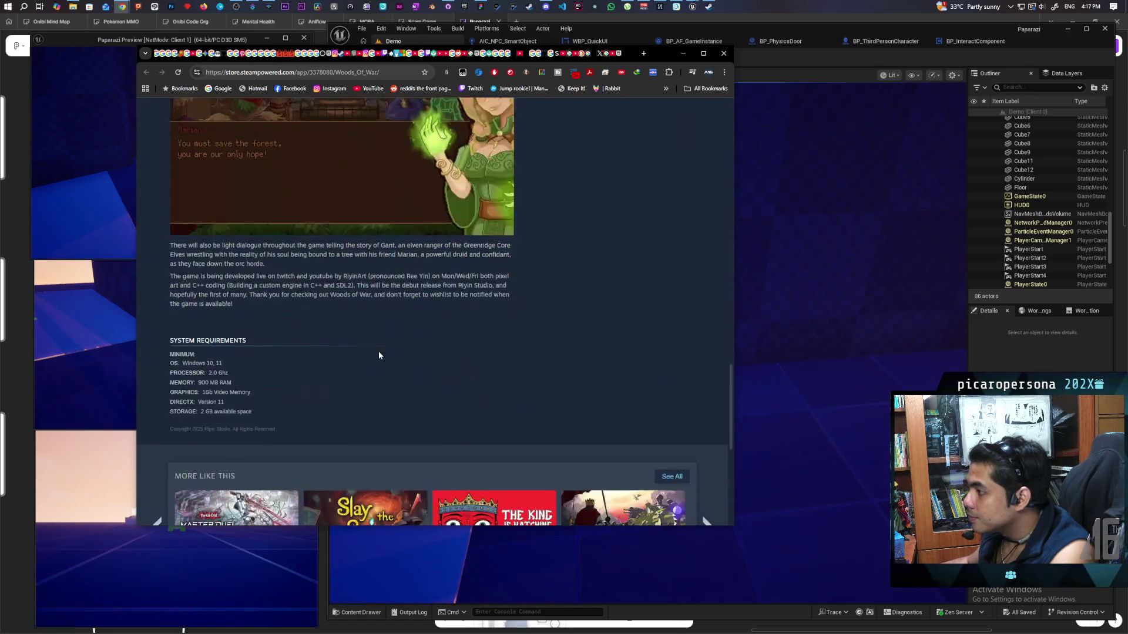
{"action": "scroll", "coordinate": [378, 351], "scroll_direction": "up", "scroll_amount": 20}
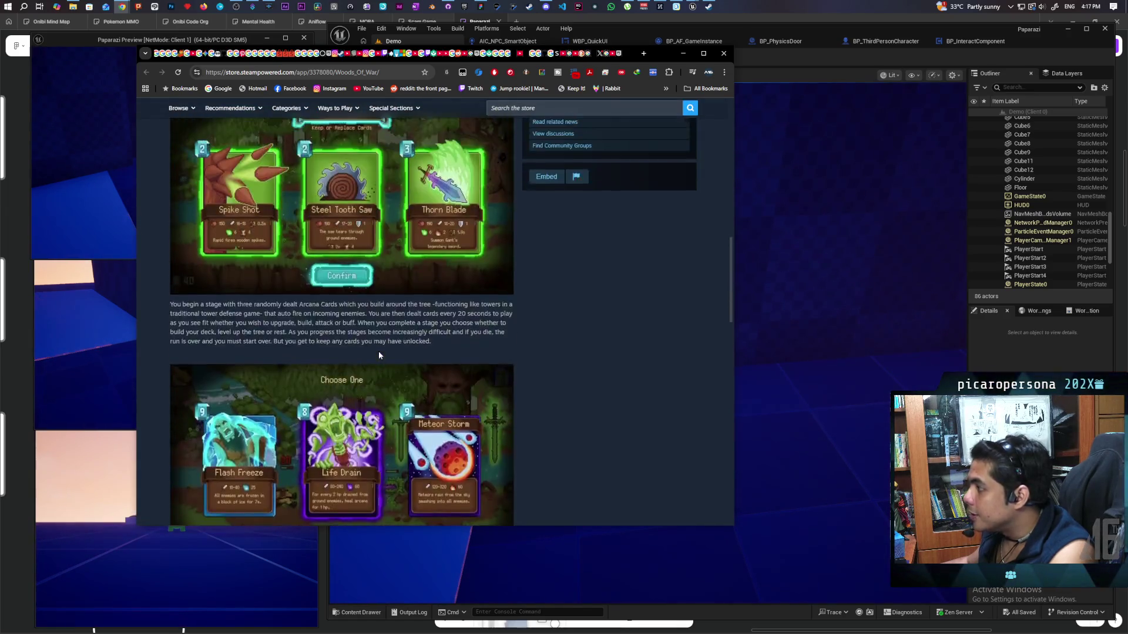
{"action": "scroll", "coordinate": [378, 350], "scroll_direction": "up", "scroll_amount": 5}
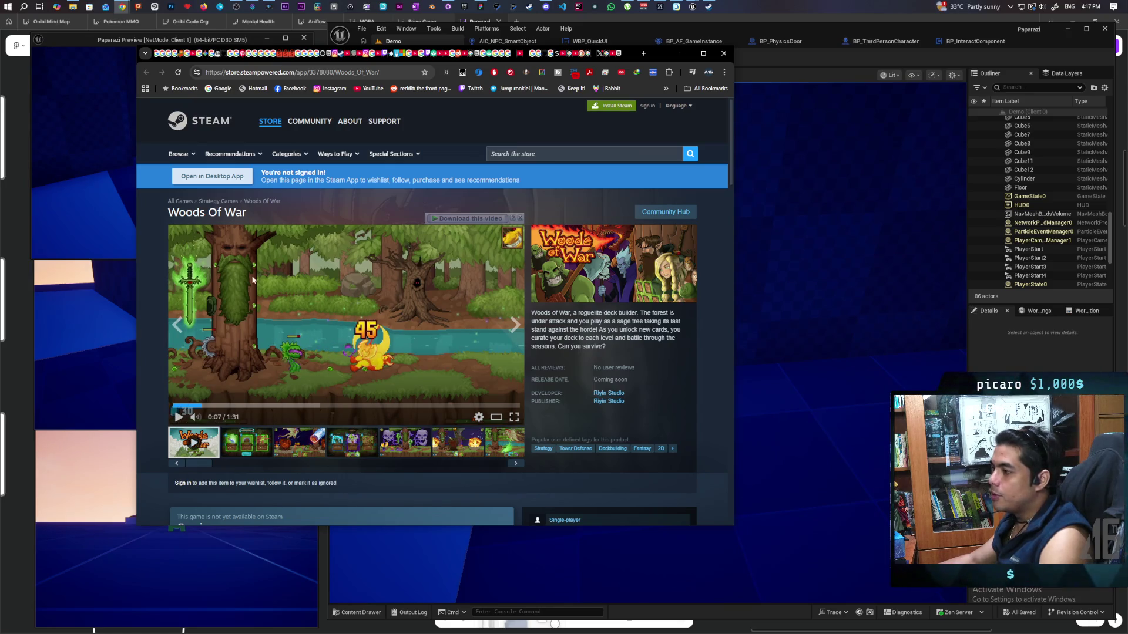
Maximize the Chrome window, close the Steam page, and return to Unreal Engine.
{"action": "double_click", "coordinate": [666, 54]}
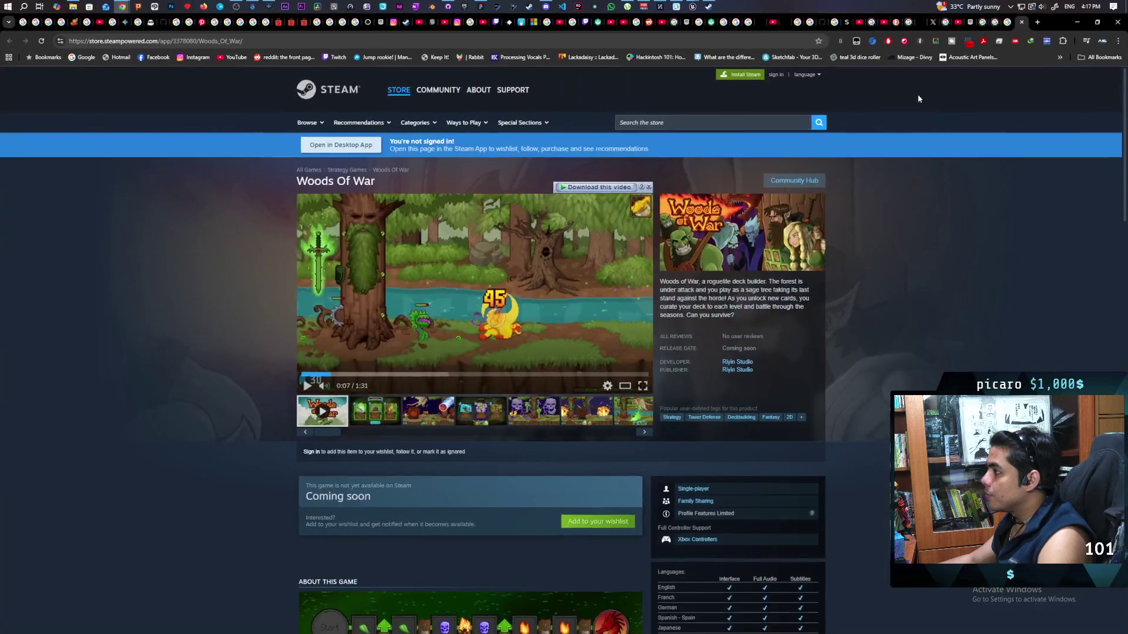
{"action": "left_click", "coordinate": [1021, 22]}
{"action": "key", "text": "alt+Tab"}
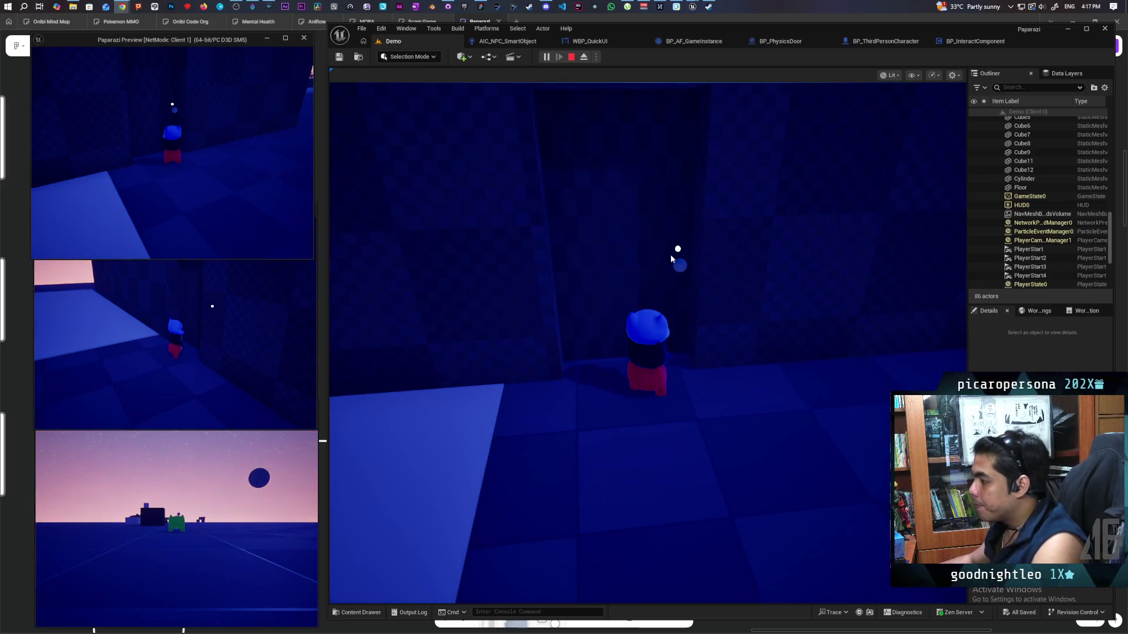
Walk a gremlin up to the door and open it with F.
{"action": "left_click", "coordinate": [205, 326]}
{"action": "key", "text": "w"}
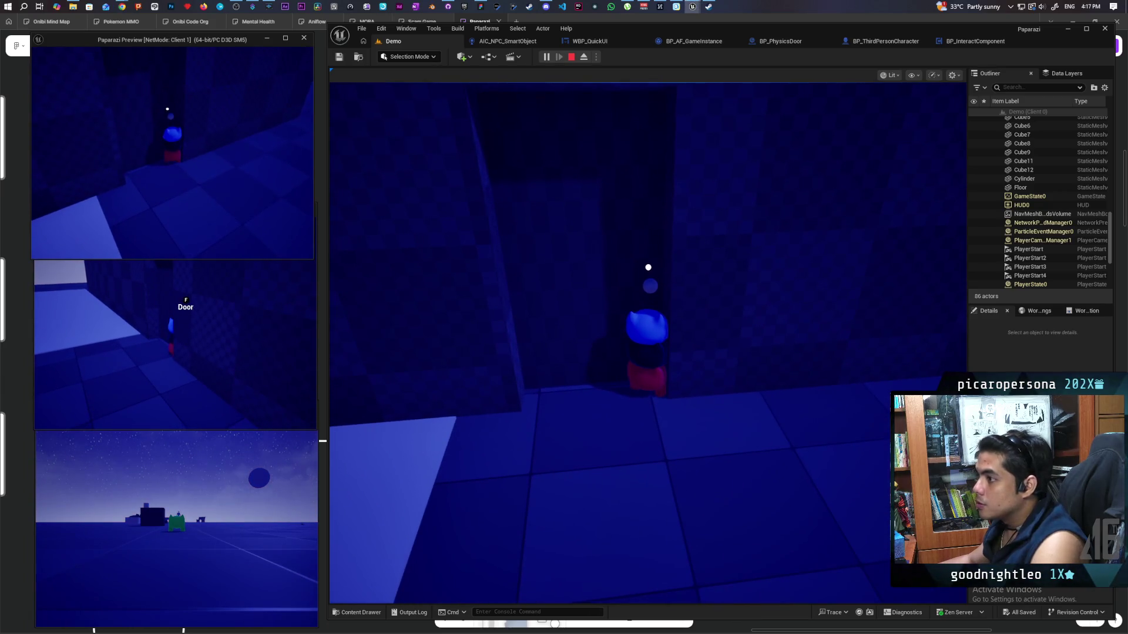
{"action": "left_click", "coordinate": [207, 323]}
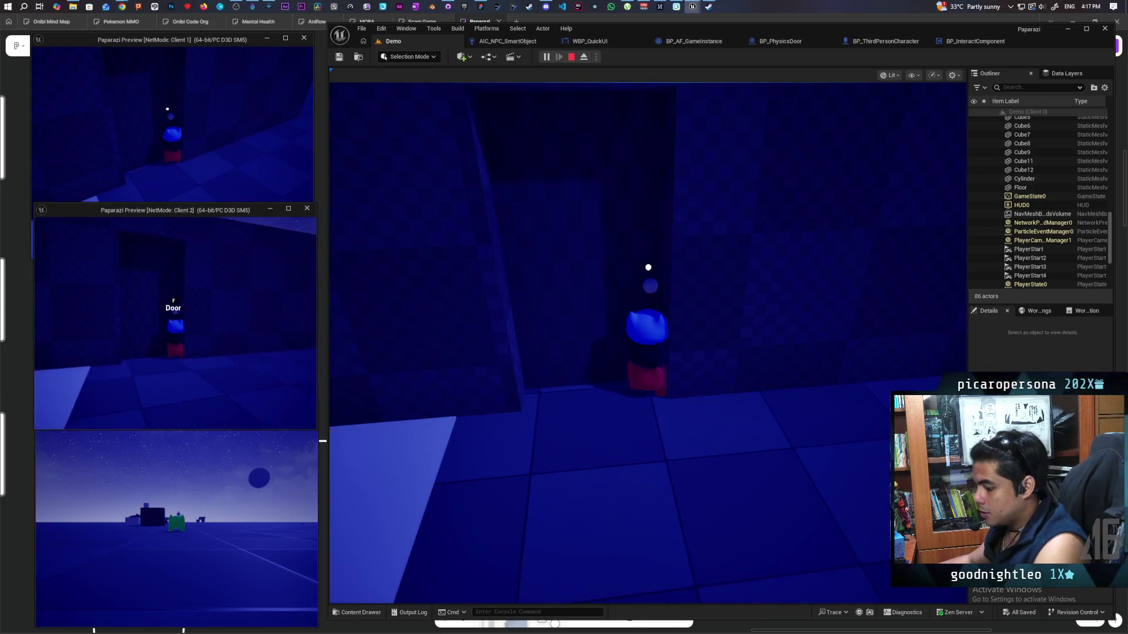
{"action": "key", "text": "f"}
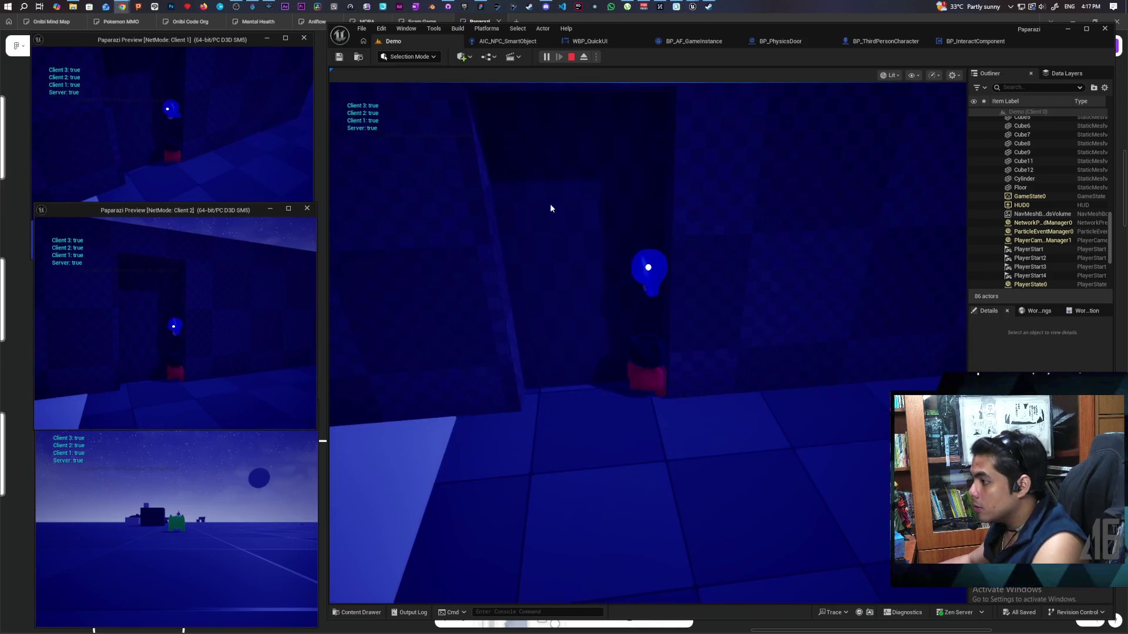
Walk Client 1's gremlin past the red NPC to the checkered wall.
{"action": "left_click", "coordinate": [227, 164]}
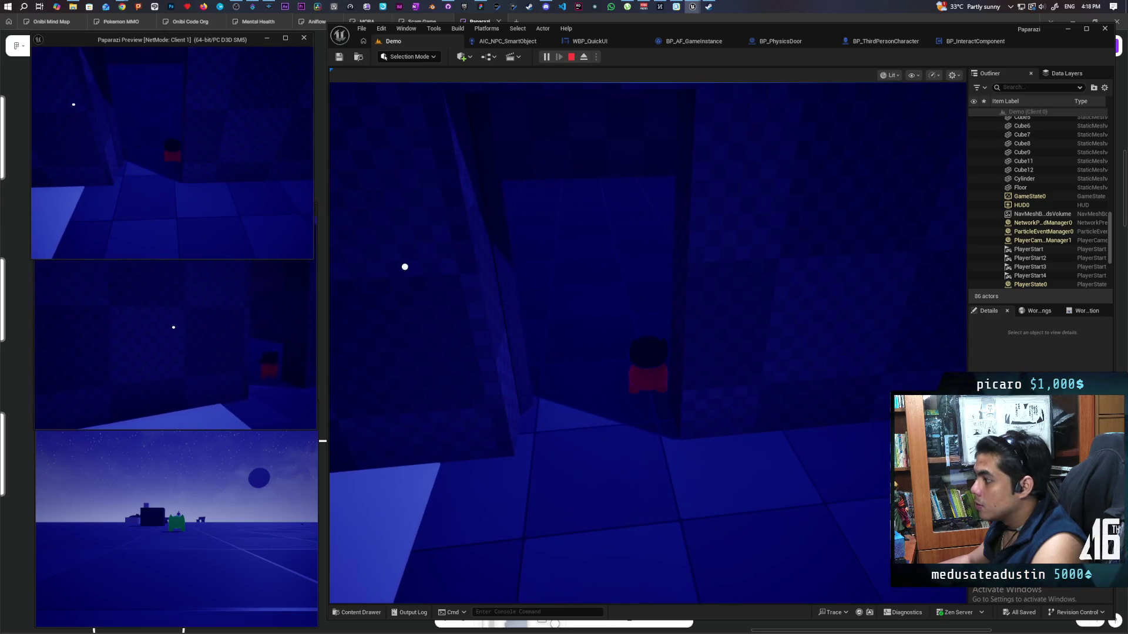
{"action": "key", "text": "w"}
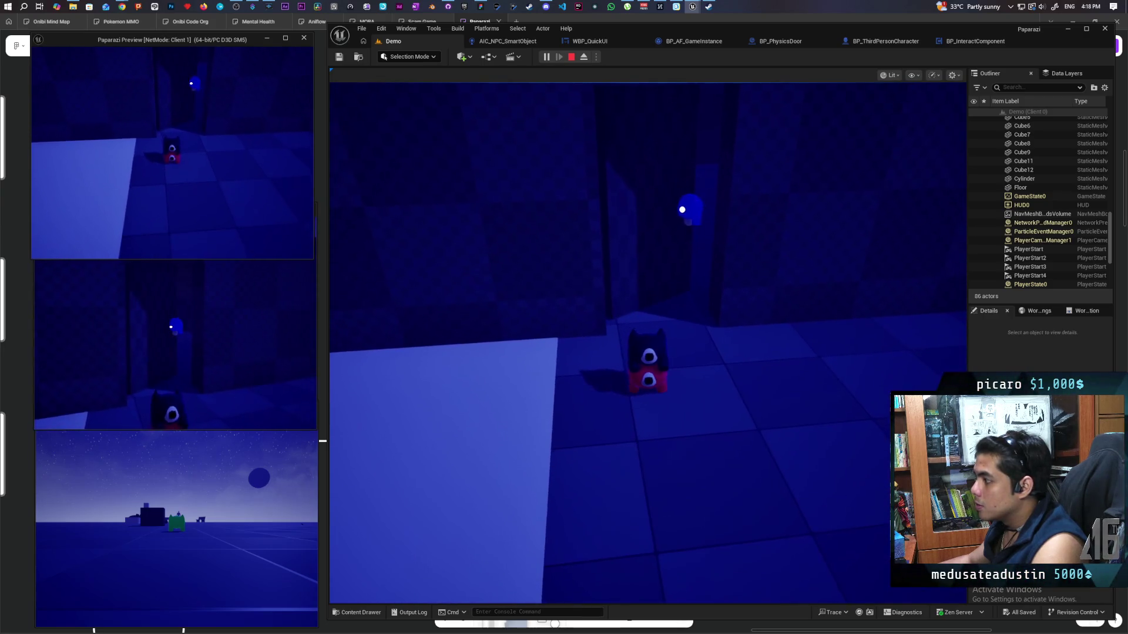
{"action": "key", "text": "w"}
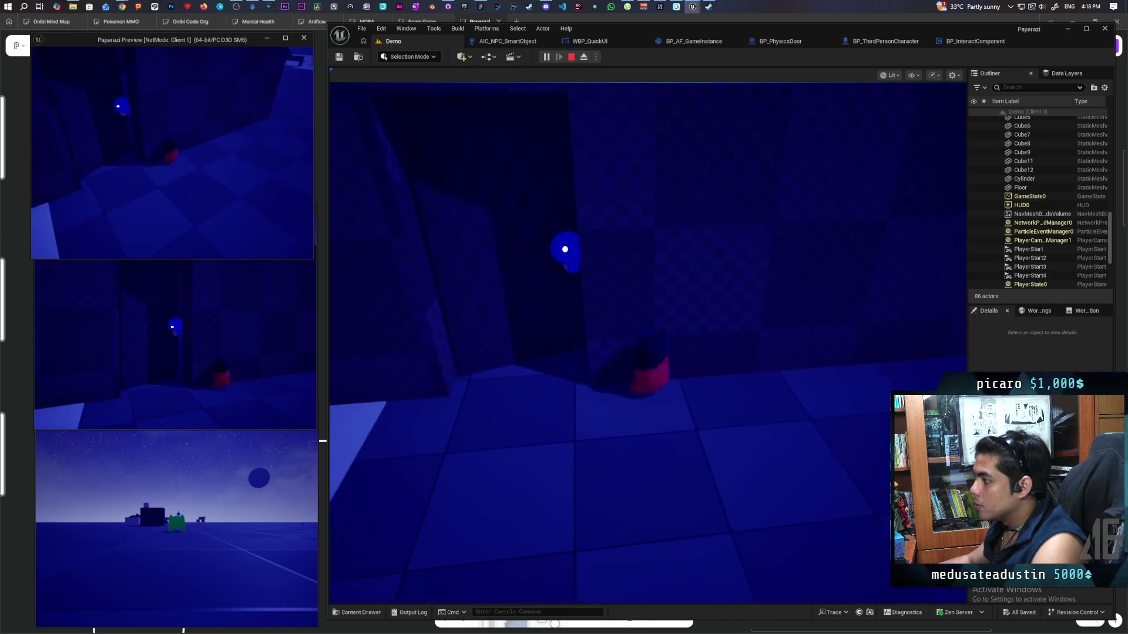
{"action": "key", "text": "w"}
{"action": "key", "text": "w"}
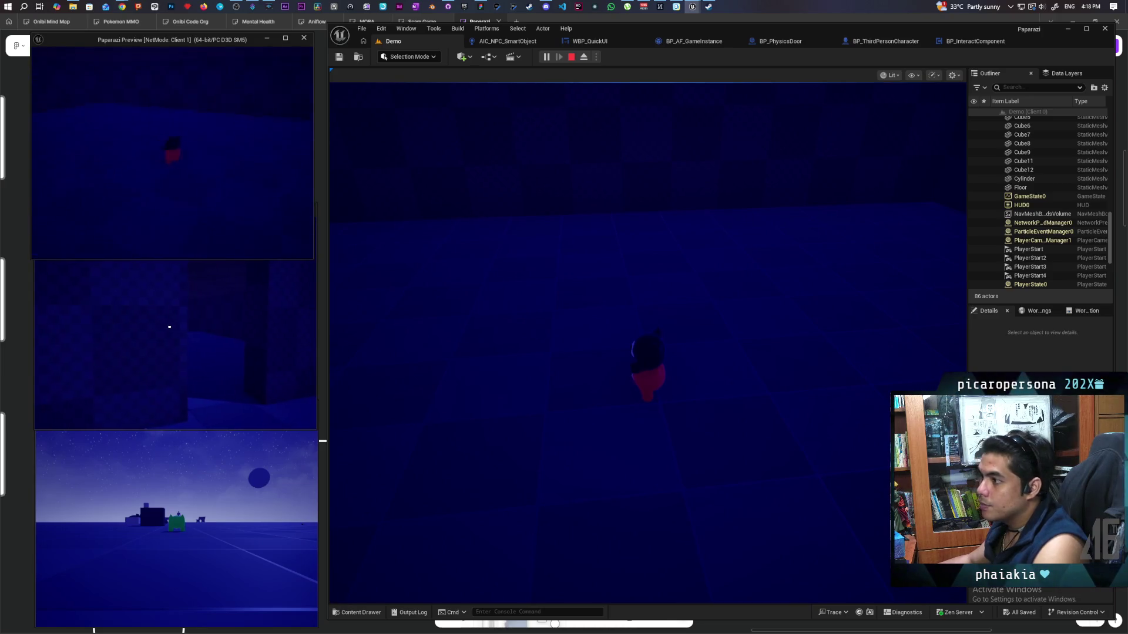
{"action": "key", "text": "w"}
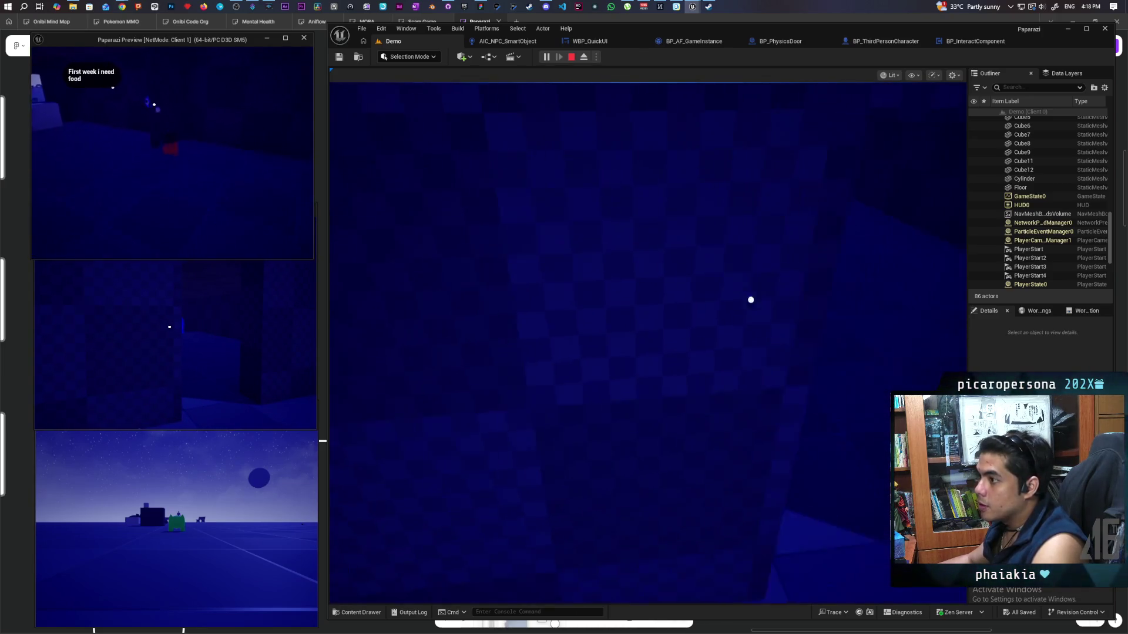
{"action": "key", "text": "w"}
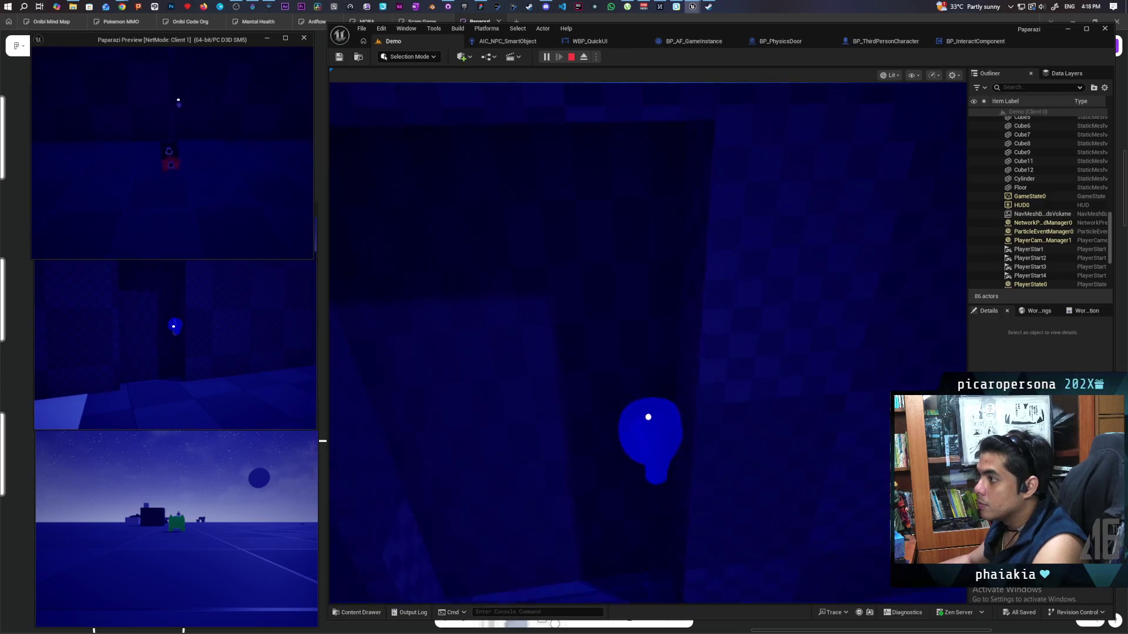
{"action": "key", "text": "alt+Tab"}
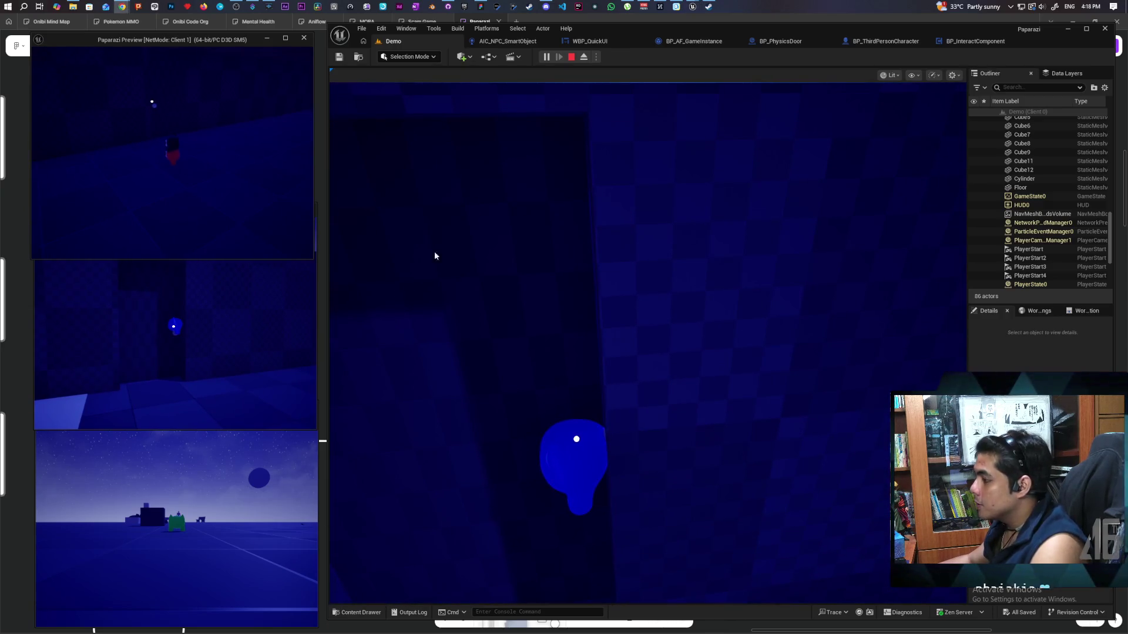
{"action": "left_click", "coordinate": [231, 502]}
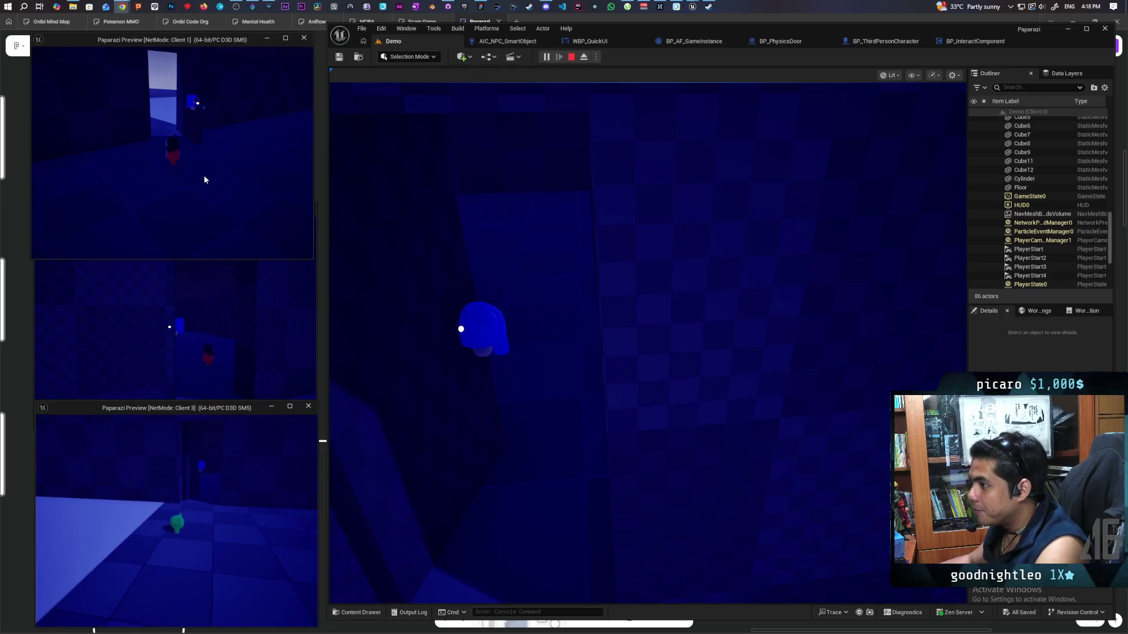
Move the Client 1 gremlin, then walk Client 2's gremlin forward to trigger Server prints.
{"action": "left_click", "coordinate": [182, 172]}
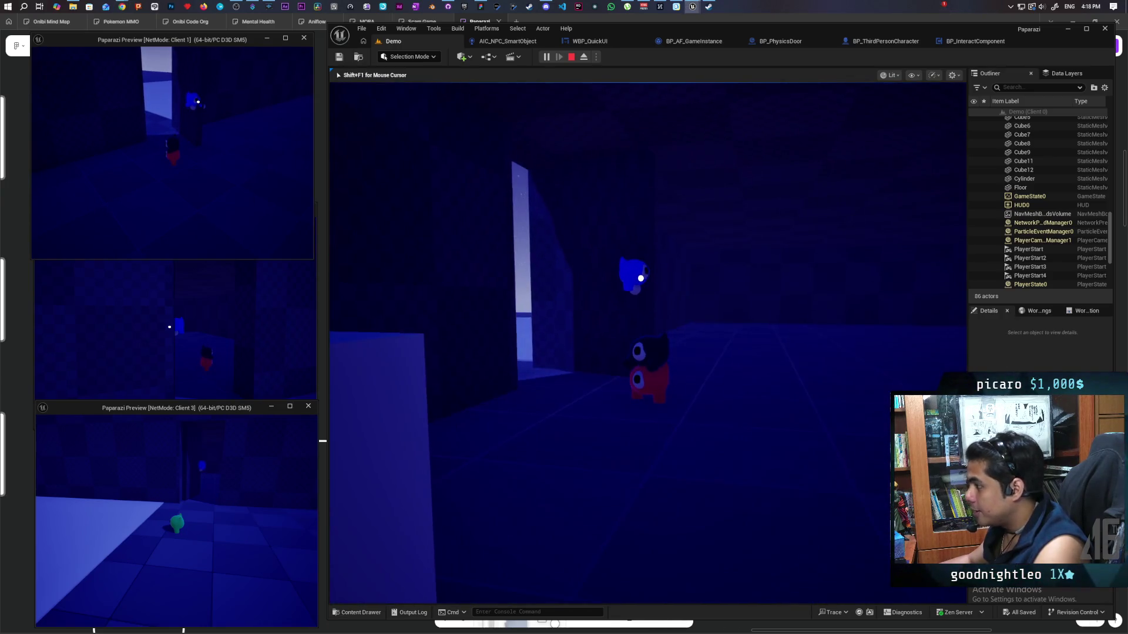
{"action": "key", "text": "shift+F1"}
{"action": "left_click", "coordinate": [215, 330]}
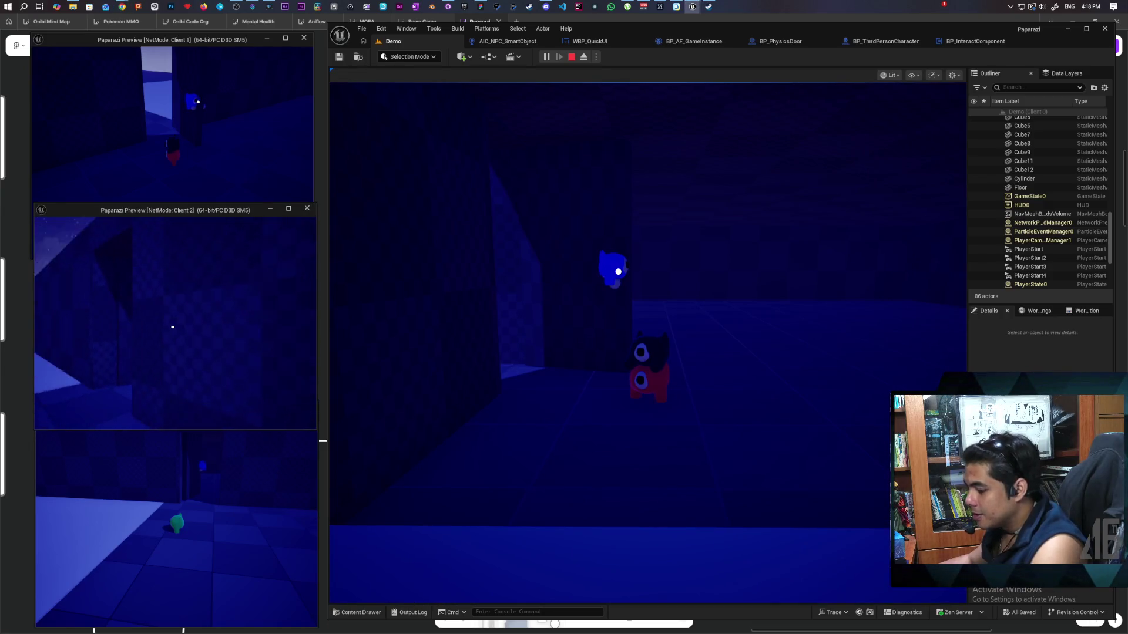
{"action": "key", "text": "w"}
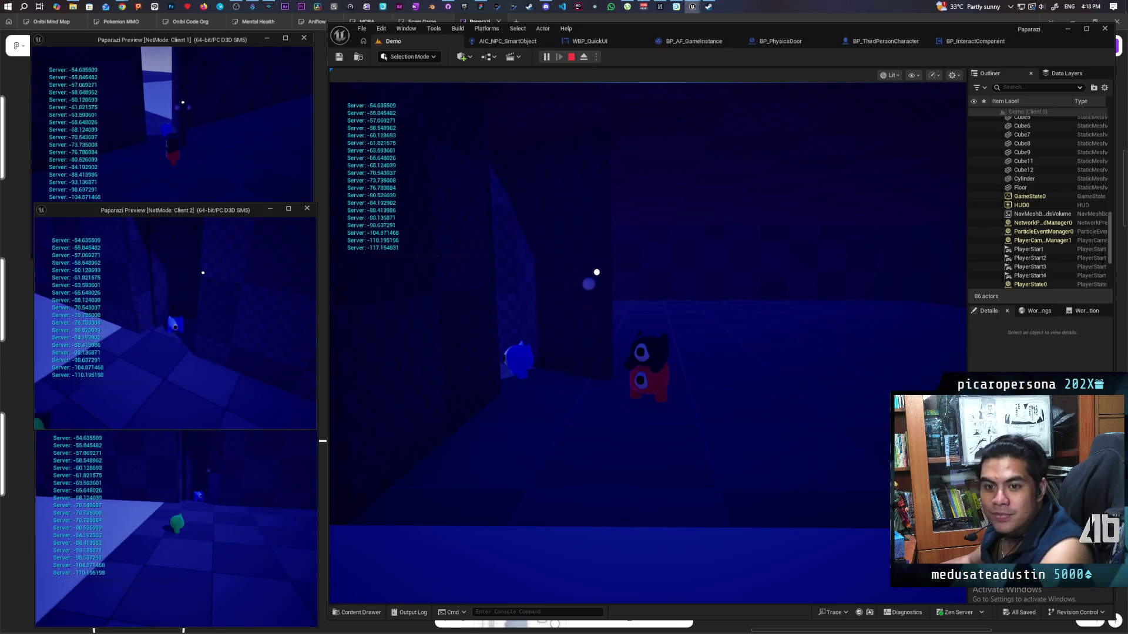
Walk Client 2's gremlin away, then control the main viewport while Server readouts repeat -46.900524.
{"action": "key", "text": "w"}
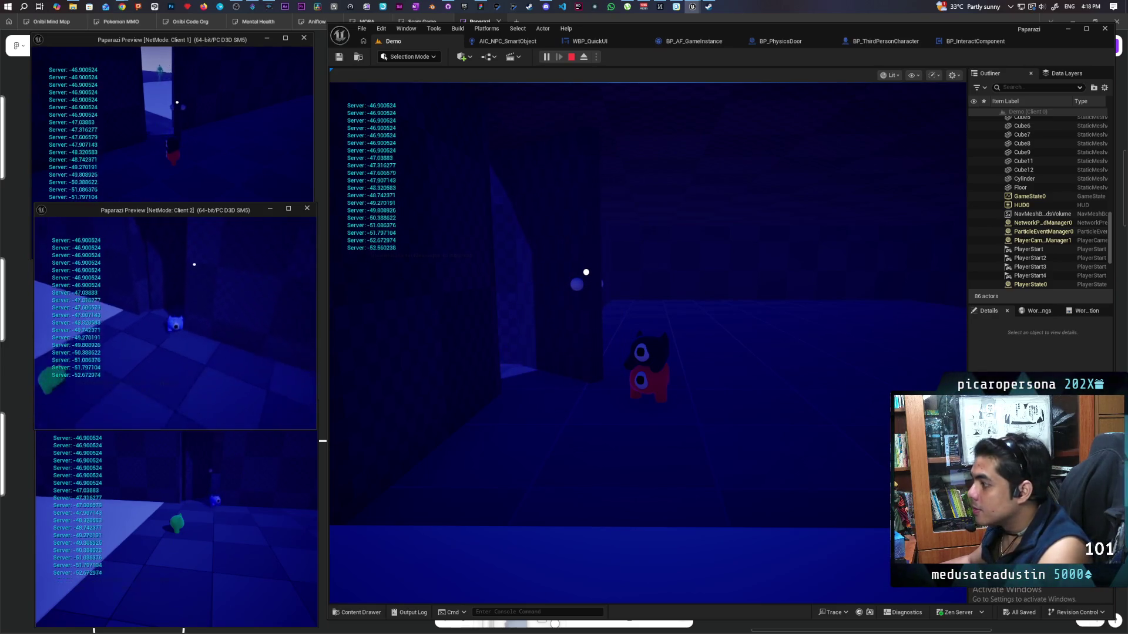
{"action": "left_click", "coordinate": [683, 385]}
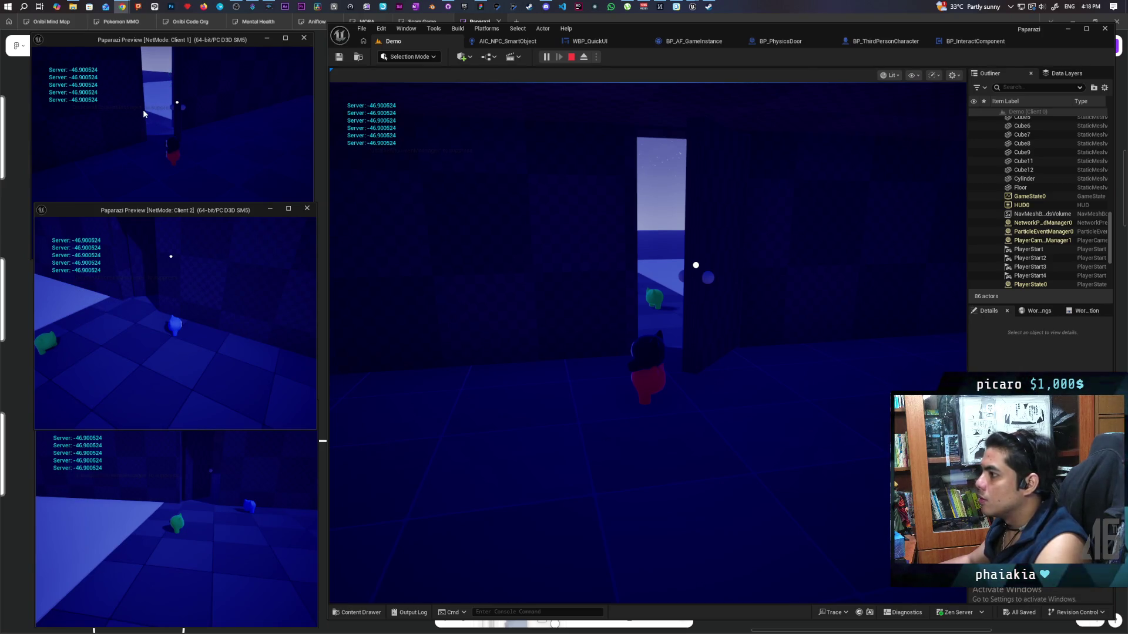
{"action": "left_click", "coordinate": [681, 309]}
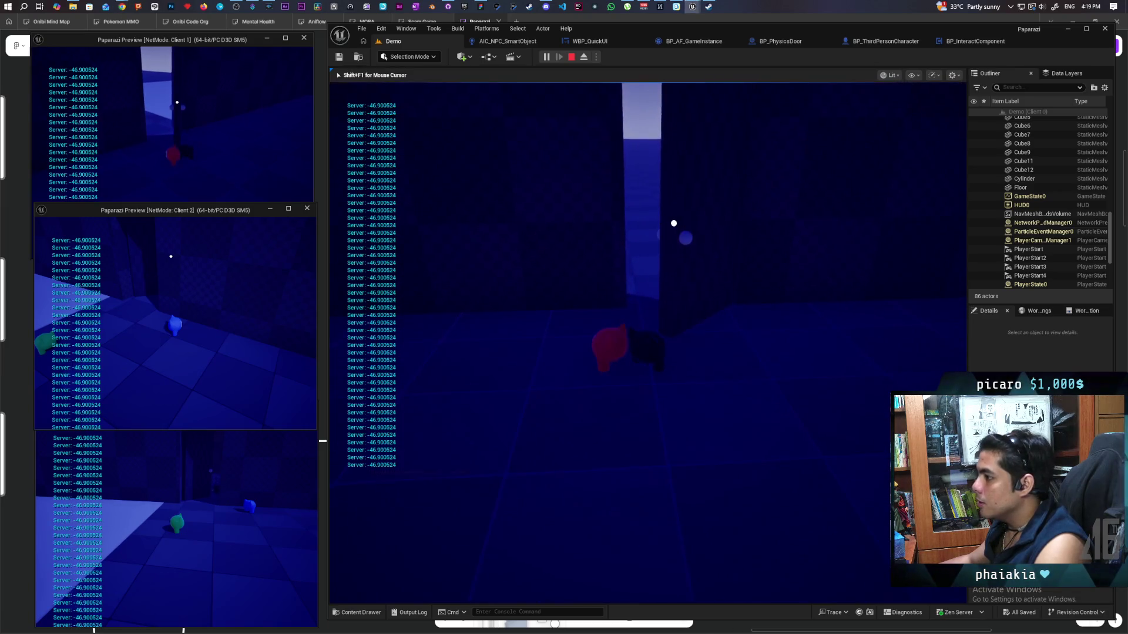
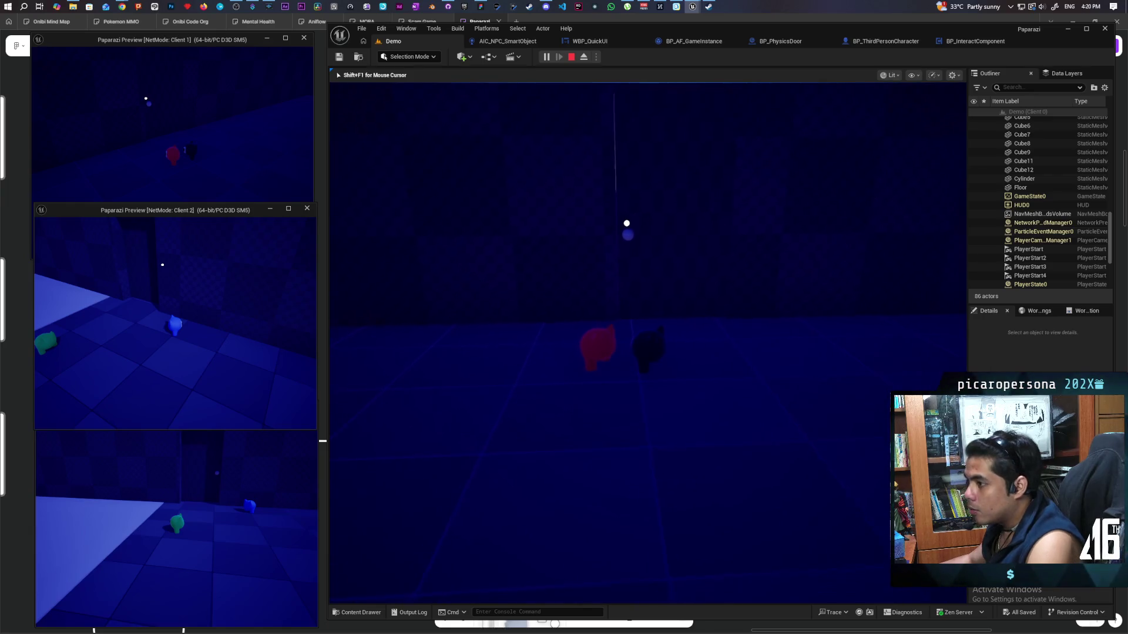
Walk toward the door in the client and main game views, then end the multiplayer play-test.
{"action": "left_click", "coordinate": [242, 155]}
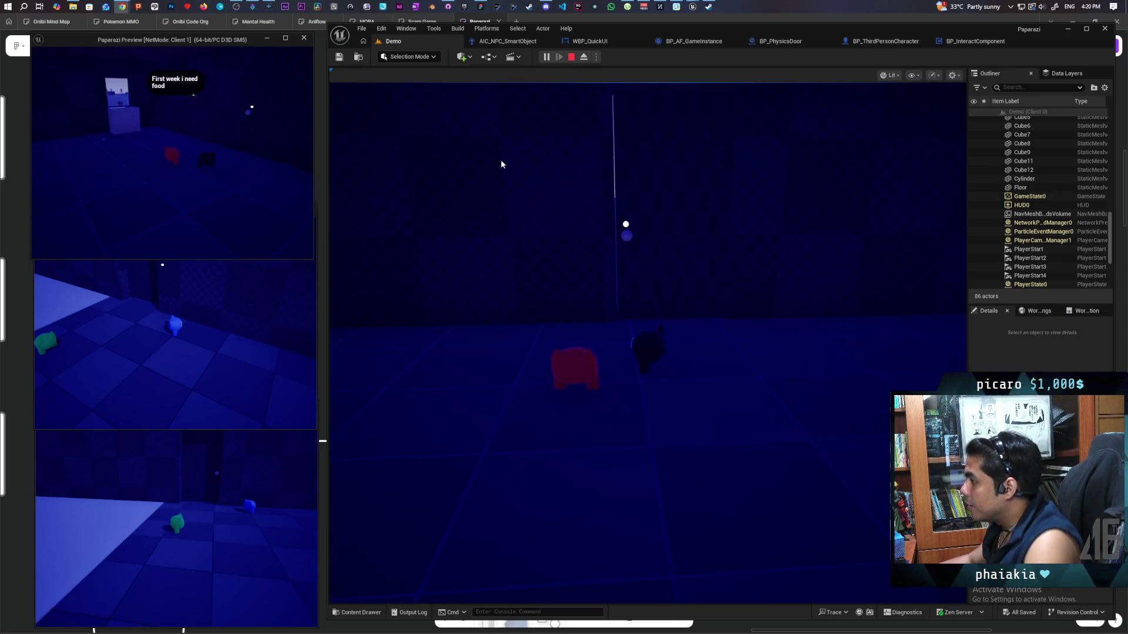
{"action": "left_click", "coordinate": [584, 275]}
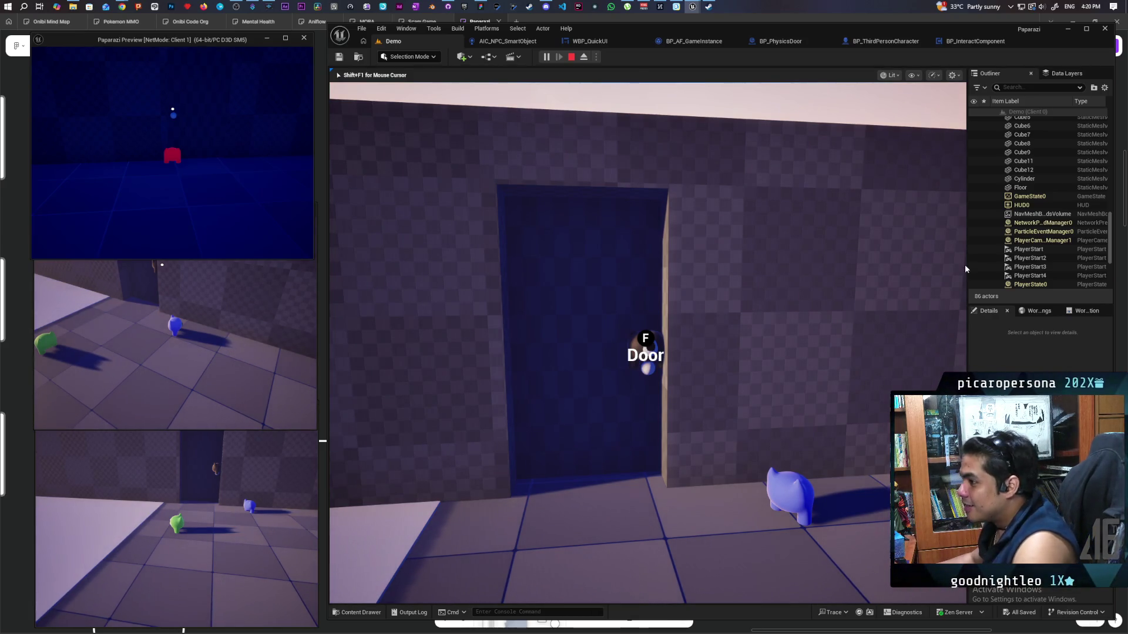
{"action": "key", "text": "Escape"}
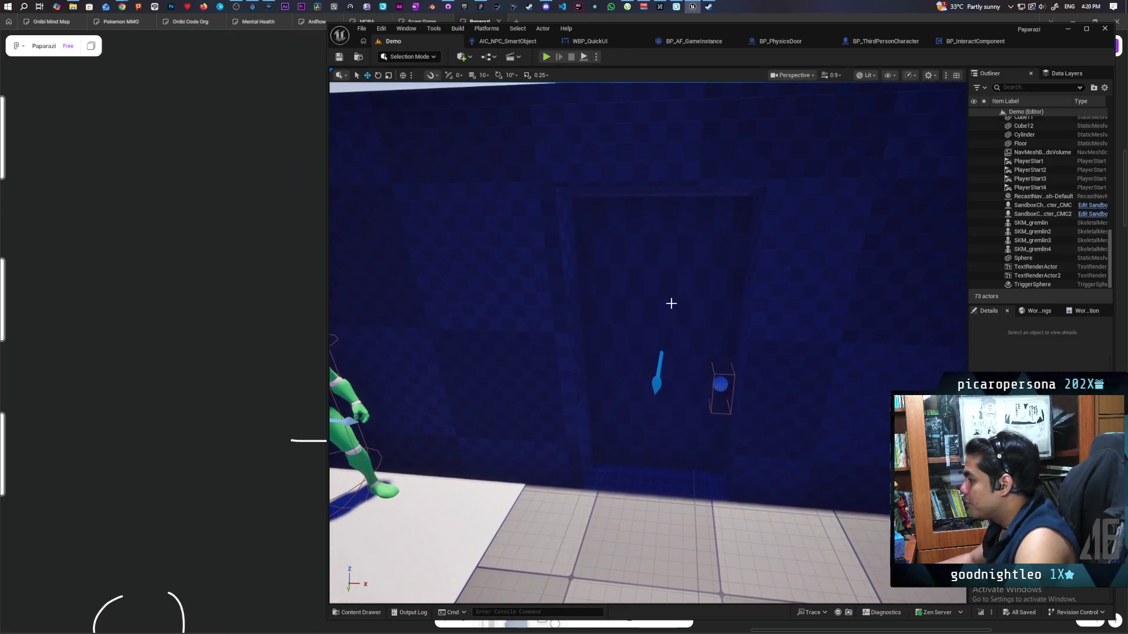
Select the door in the level and open the BP_PhysicsDoor Blueprint's event graph.
{"action": "left_click", "coordinate": [670, 301]}
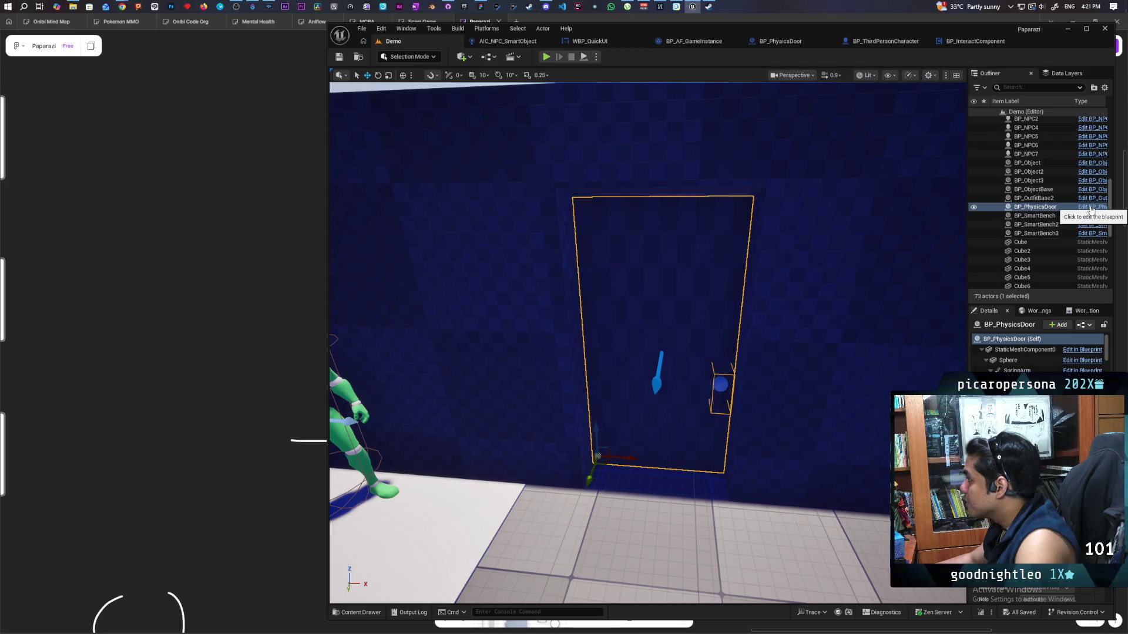
{"action": "left_click", "coordinate": [1091, 207]}
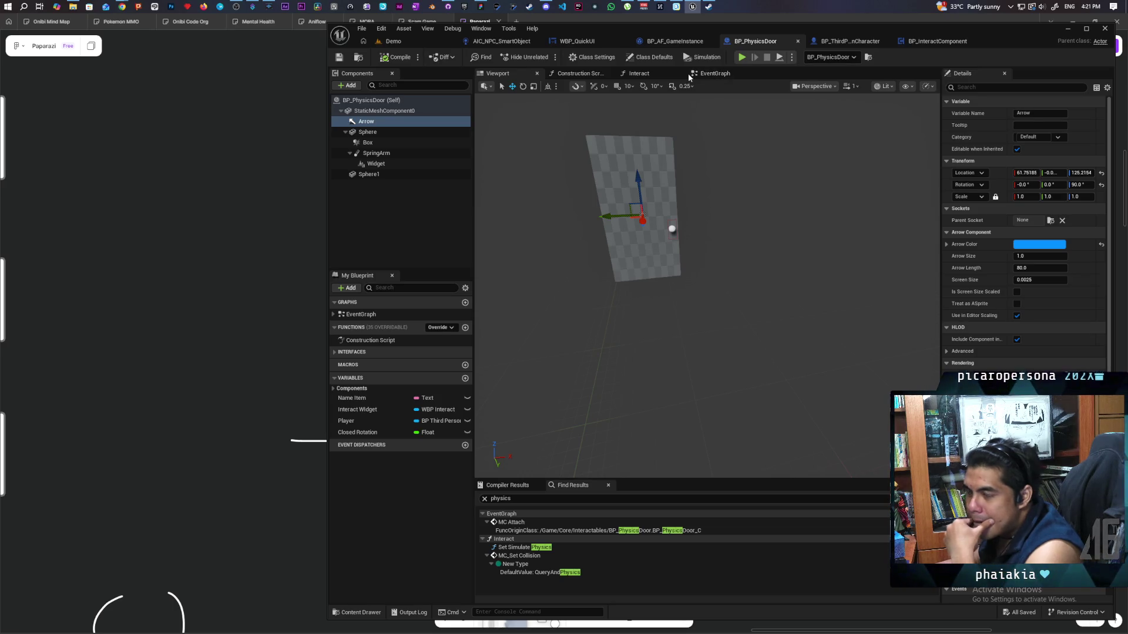
{"action": "left_click", "coordinate": [720, 71]}
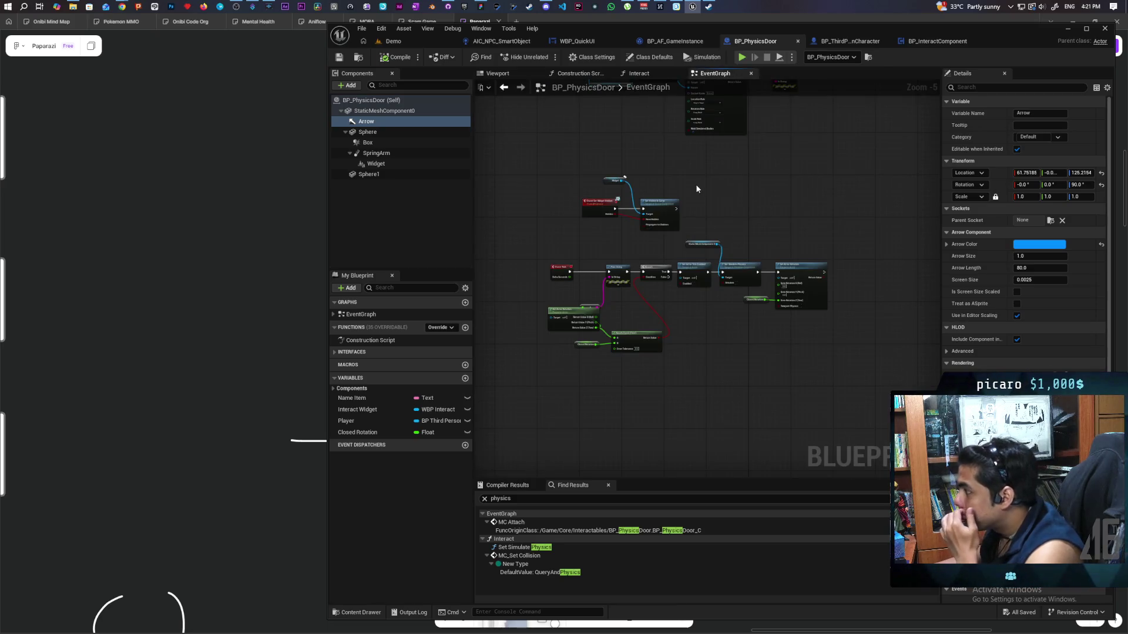
Move the Set Collision Enabled and MC Attach nodes apart to free space in the EventGraph.
{"action": "scroll", "coordinate": [695, 184], "scroll_direction": "up", "scroll_amount": 4}
{"action": "left_click_drag", "start_coordinate": [620, 408], "coordinate": [611, 386]}
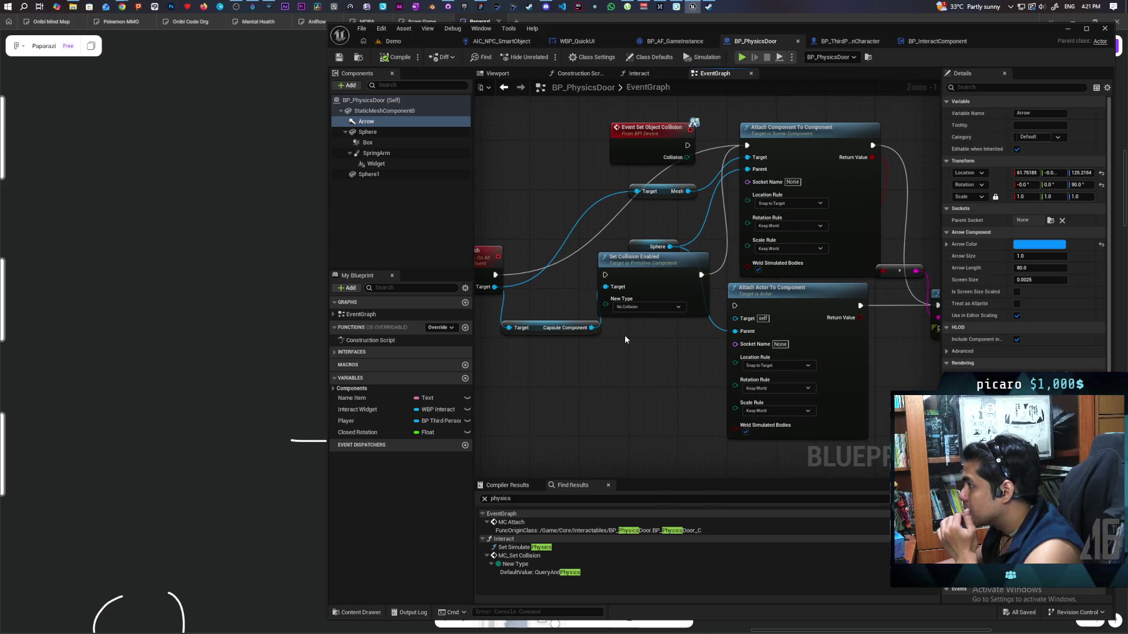
{"action": "left_click_drag", "start_coordinate": [625, 338], "coordinate": [651, 394]}
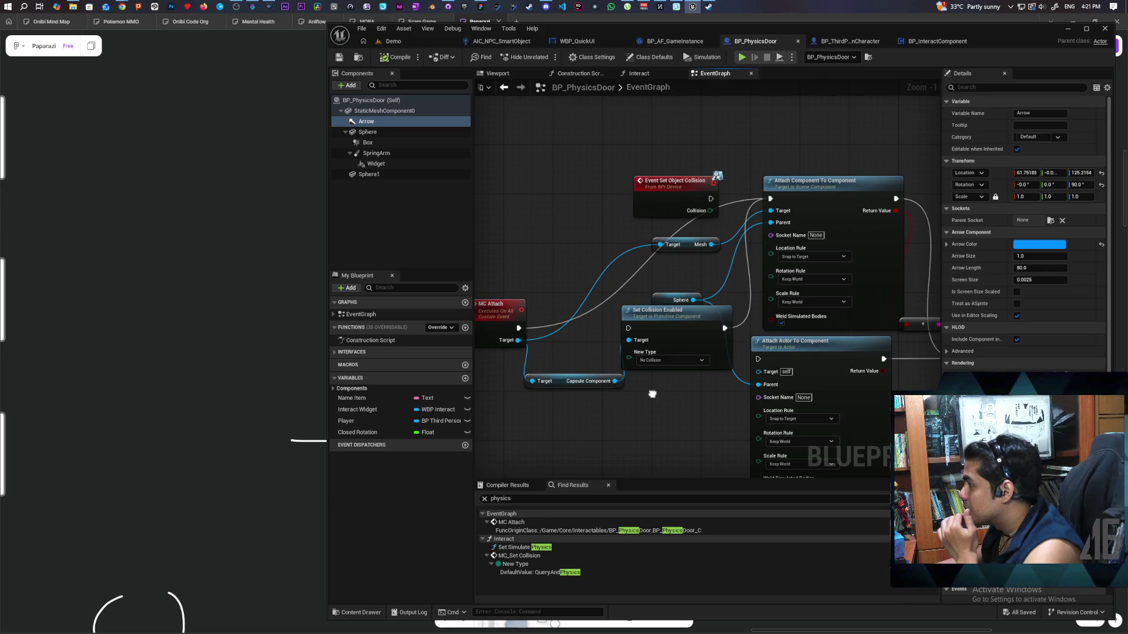
{"action": "mouse_move", "coordinate": [700, 320]}
{"action": "left_mouse_down"}
{"action": "mouse_move", "coordinate": [690, 375]}
{"action": "mouse_move", "coordinate": [661, 406]}
{"action": "mouse_move", "coordinate": [622, 337]}
{"action": "mouse_move", "coordinate": [611, 346]}
{"action": "mouse_move", "coordinate": [730, 330]}
{"action": "mouse_move", "coordinate": [733, 342]}
{"action": "mouse_move", "coordinate": [555, 299]}
{"action": "mouse_move", "coordinate": [531, 167]}
{"action": "left_mouse_up"}
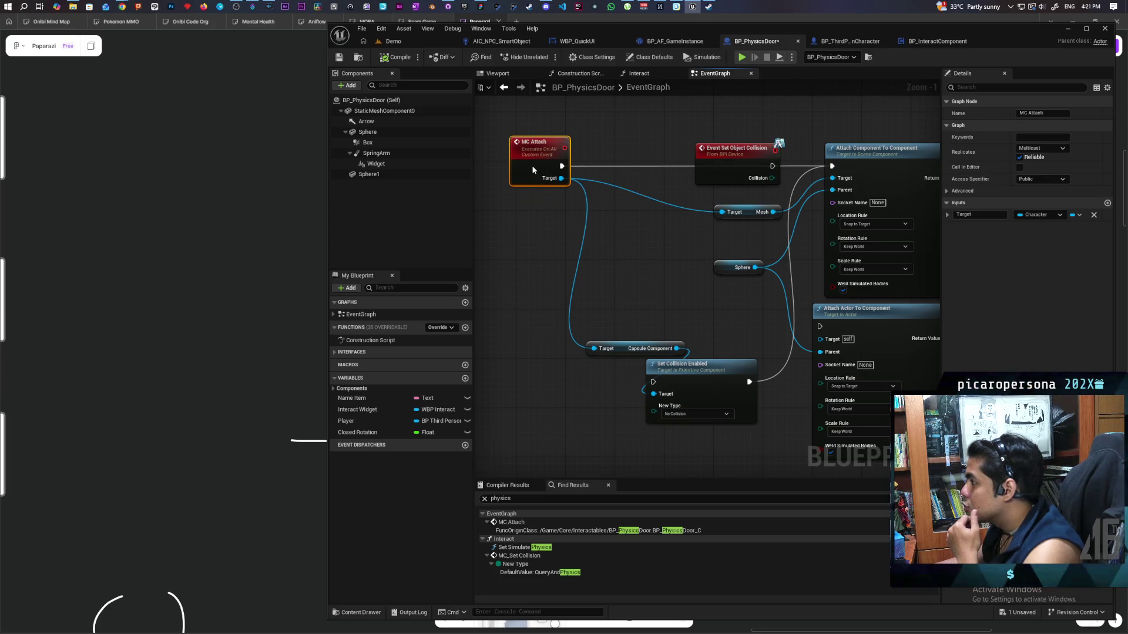
{"action": "mouse_move", "coordinate": [527, 231]}
{"action": "left_mouse_down"}
{"action": "mouse_move", "coordinate": [526, 289]}
{"action": "mouse_move", "coordinate": [459, 288]}
{"action": "mouse_move", "coordinate": [577, 290]}
{"action": "left_mouse_up"}
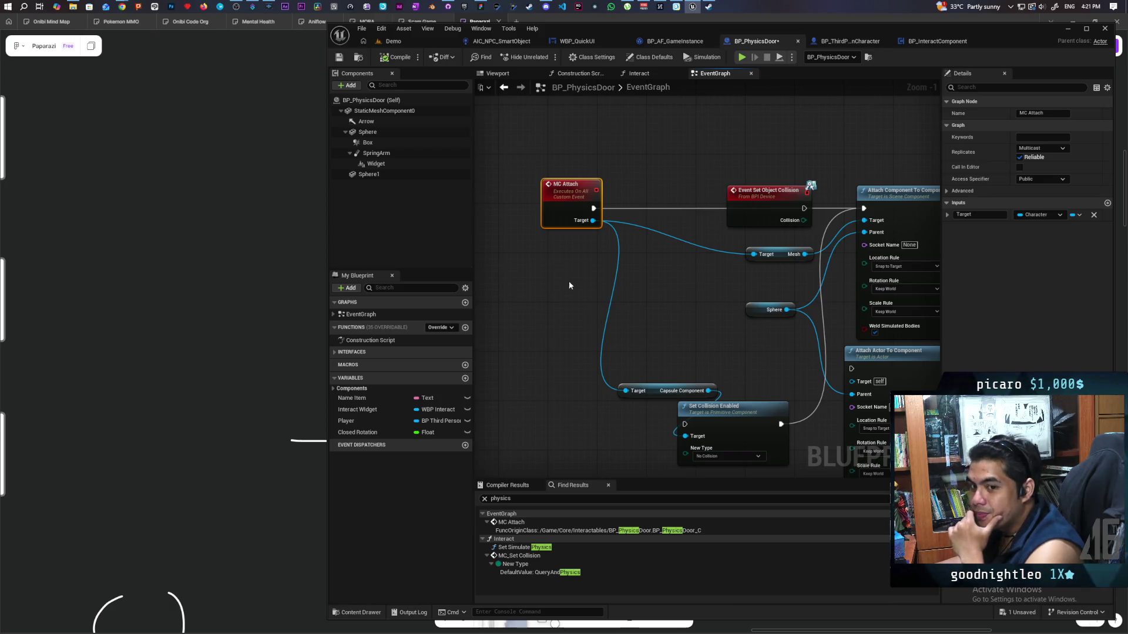
{"action": "left_click_drag", "start_coordinate": [648, 319], "coordinate": [649, 349]}
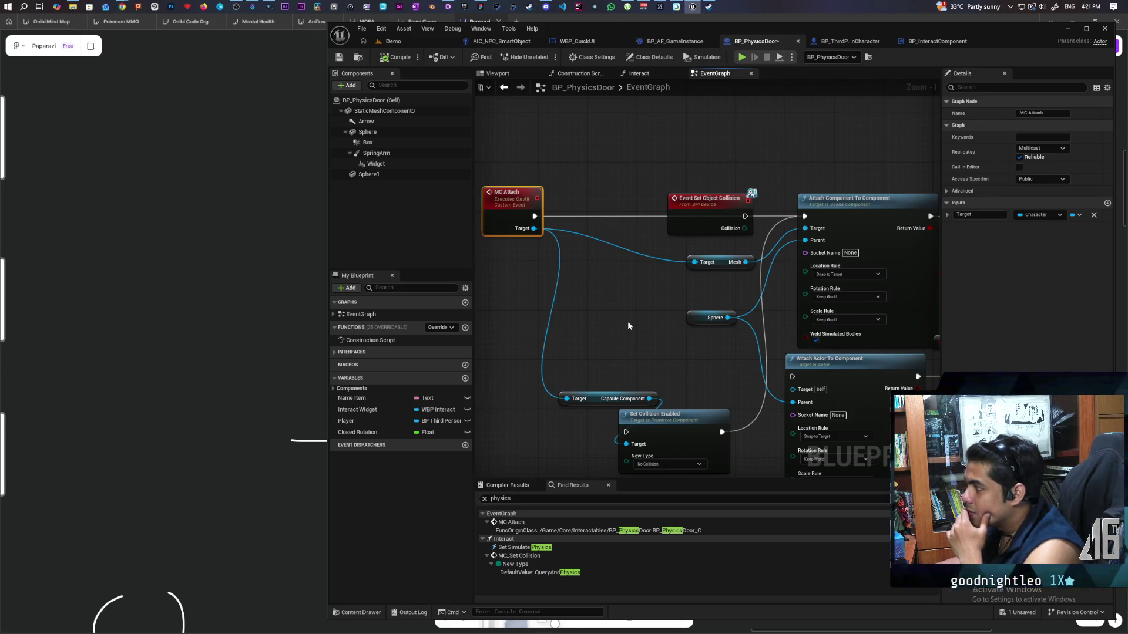
{"action": "left_click", "coordinate": [628, 323]}
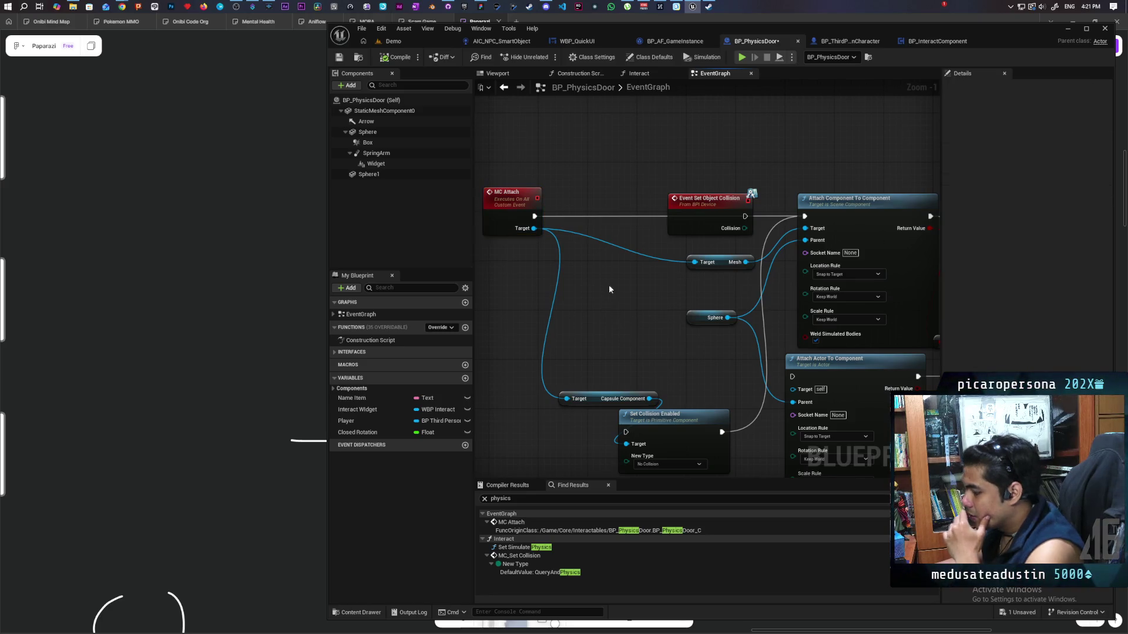
Feed Parent from a Boolean Select node, indexed by a new MC Attach input named 'Inside'.
{"action": "left_click_drag", "start_coordinate": [805, 240], "coordinate": [660, 298]}
{"action": "type", "text": "selec"}
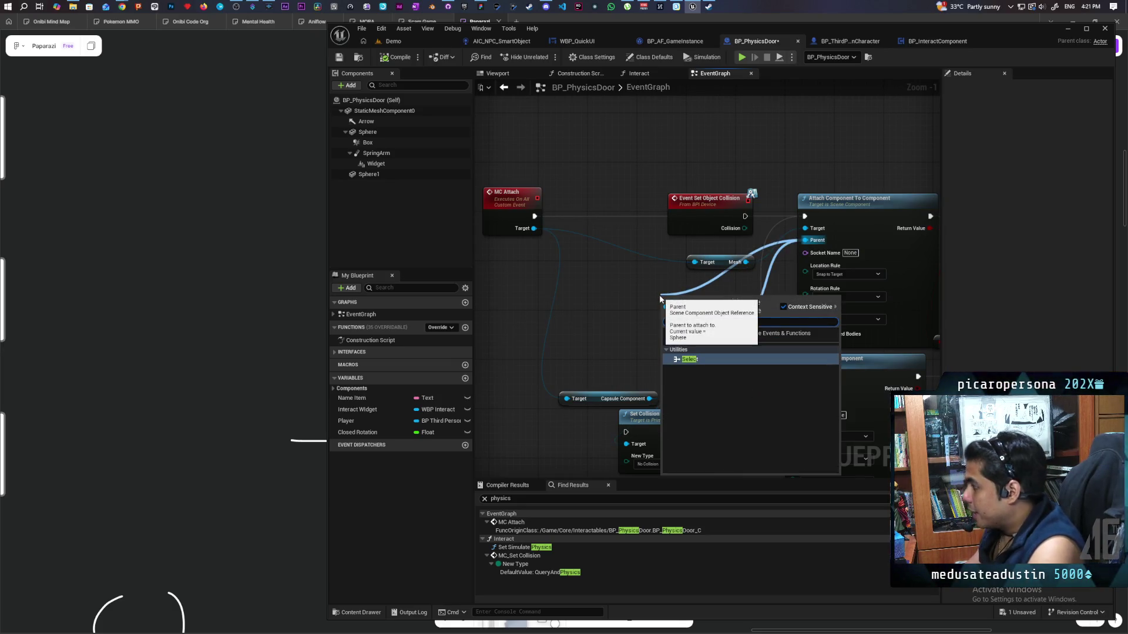
{"action": "key", "text": "Return"}
{"action": "left_click", "coordinate": [700, 339]}
{"action": "left_click", "coordinate": [697, 363]}
{"action": "left_click_drag", "start_coordinate": [668, 333], "coordinate": [511, 226]}
{"action": "double_click", "coordinate": [994, 228]}
{"action": "type", "text": "Inside"}
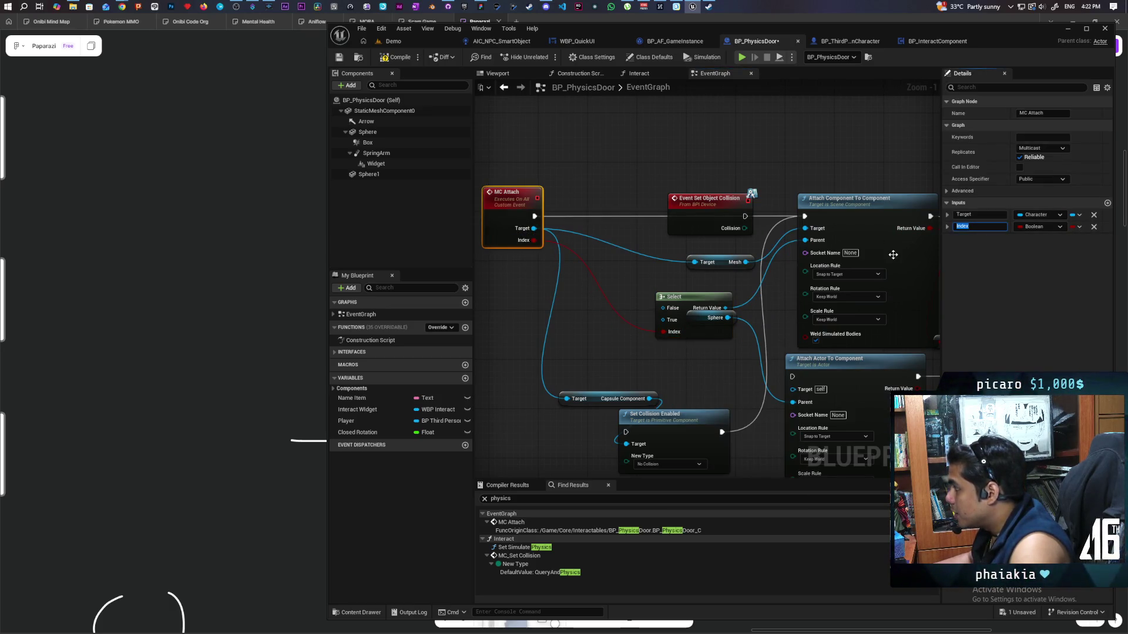
{"action": "left_click", "coordinate": [639, 354]}
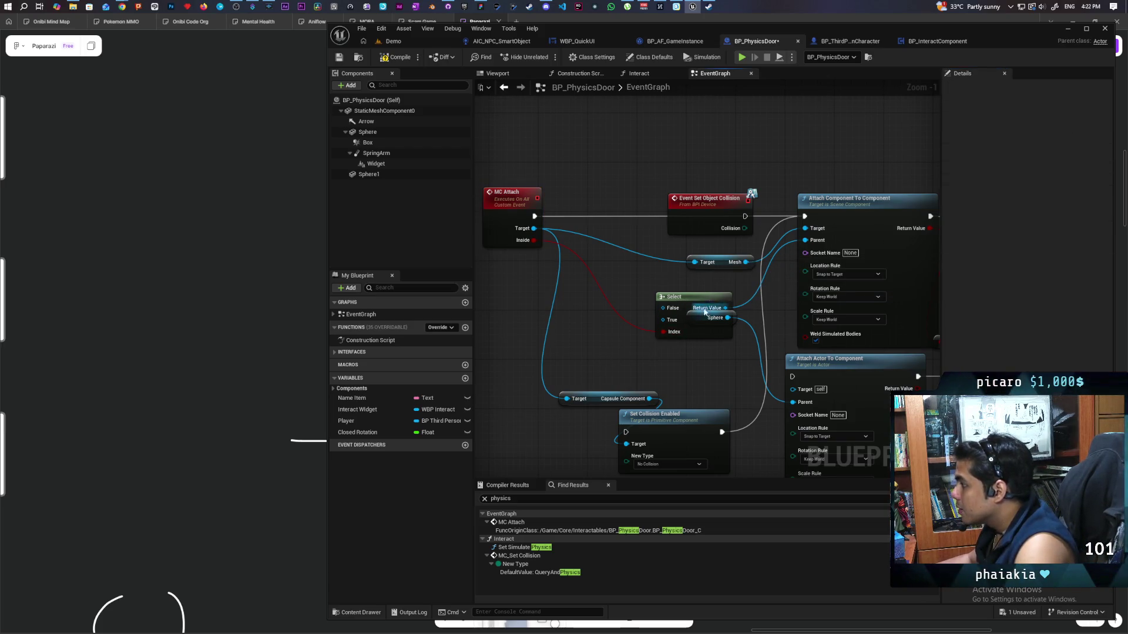
Wire Sphere and Sphere 1 into the Select options and save the blueprint.
{"action": "mouse_move", "coordinate": [692, 328]}
{"action": "left_mouse_down"}
{"action": "mouse_move", "coordinate": [646, 315]}
{"action": "mouse_move", "coordinate": [679, 294]}
{"action": "mouse_move", "coordinate": [697, 349]}
{"action": "left_mouse_up"}
{"action": "left_click", "coordinate": [716, 354]}
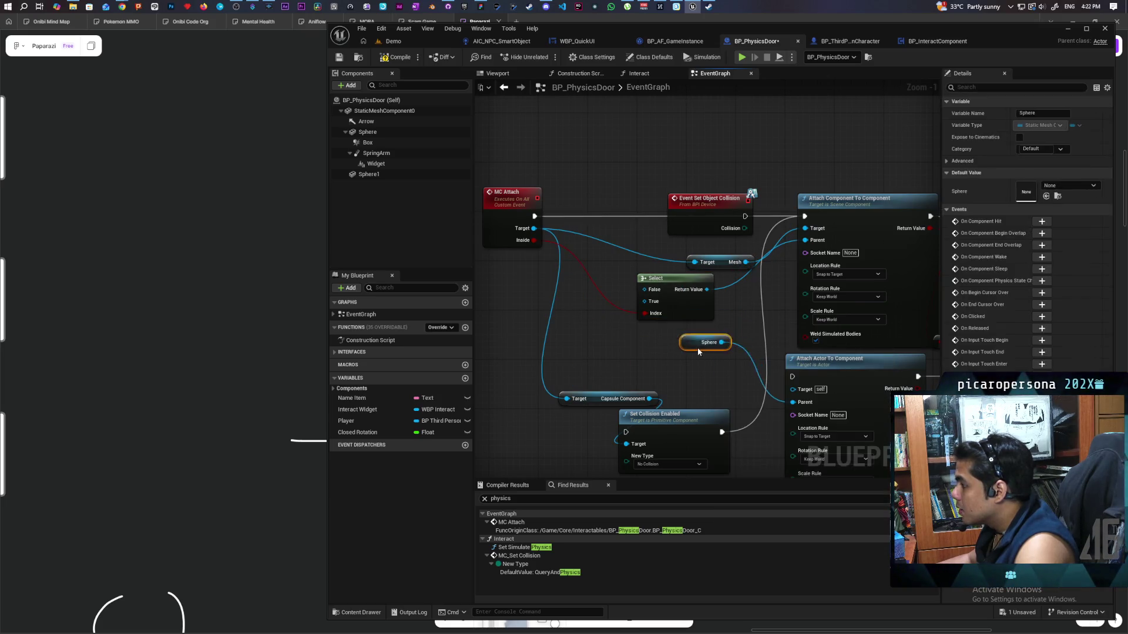
{"action": "left_click_drag", "start_coordinate": [593, 346], "coordinate": [588, 360]}
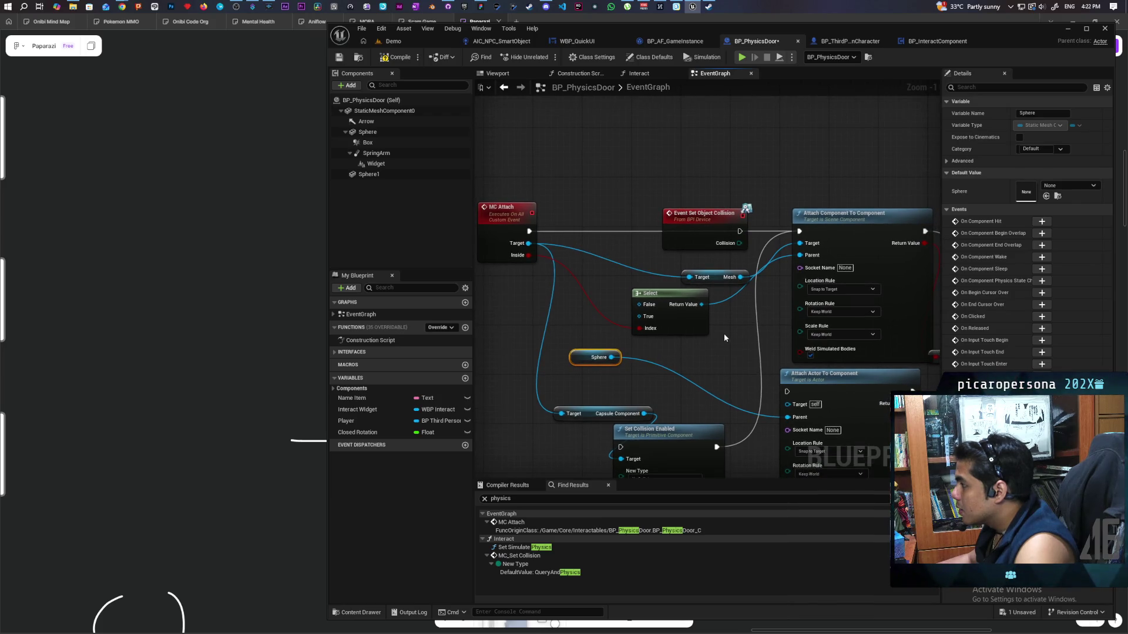
{"action": "mouse_move", "coordinate": [611, 358]}
{"action": "left_mouse_down"}
{"action": "mouse_move", "coordinate": [639, 305]}
{"action": "mouse_move", "coordinate": [723, 326]}
{"action": "left_mouse_up"}
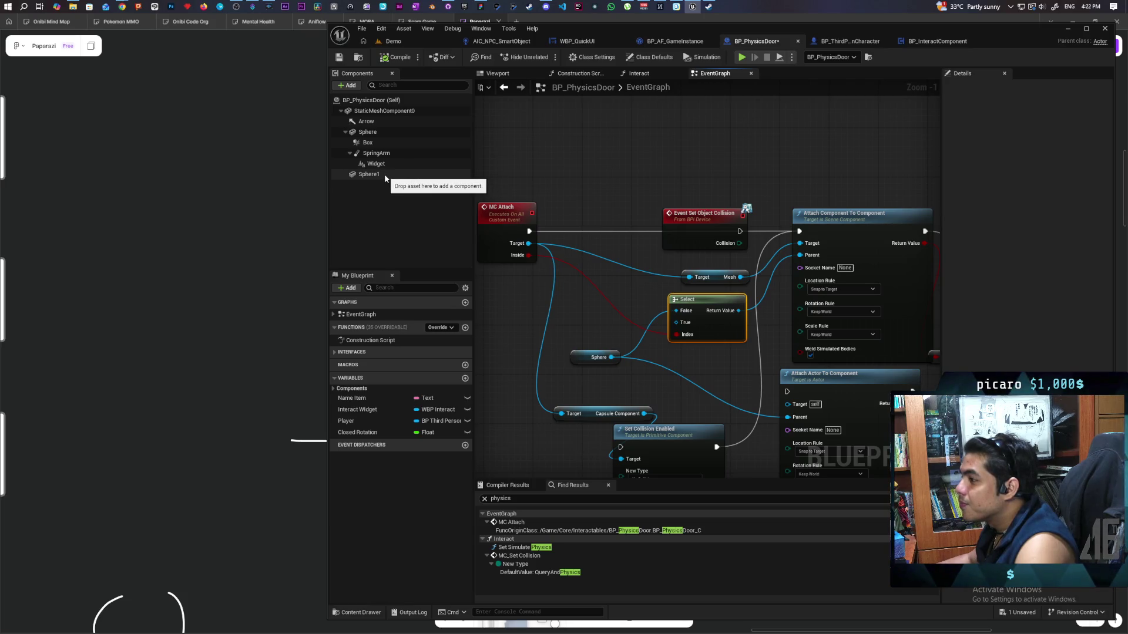
{"action": "mouse_move", "coordinate": [376, 174]}
{"action": "left_mouse_down"}
{"action": "mouse_move", "coordinate": [576, 319]}
{"action": "mouse_move", "coordinate": [703, 326]}
{"action": "left_mouse_up"}
{"action": "left_click", "coordinate": [640, 347]}
{"action": "left_click_drag", "start_coordinate": [618, 320], "coordinate": [674, 327]}
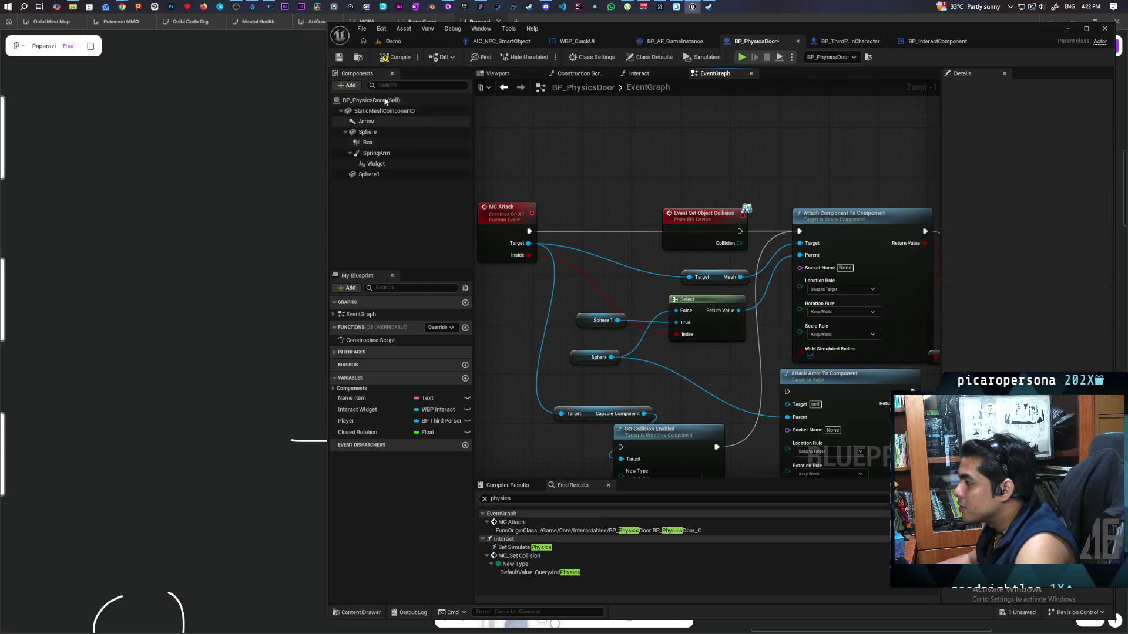
{"action": "key", "text": "ctrl+s"}
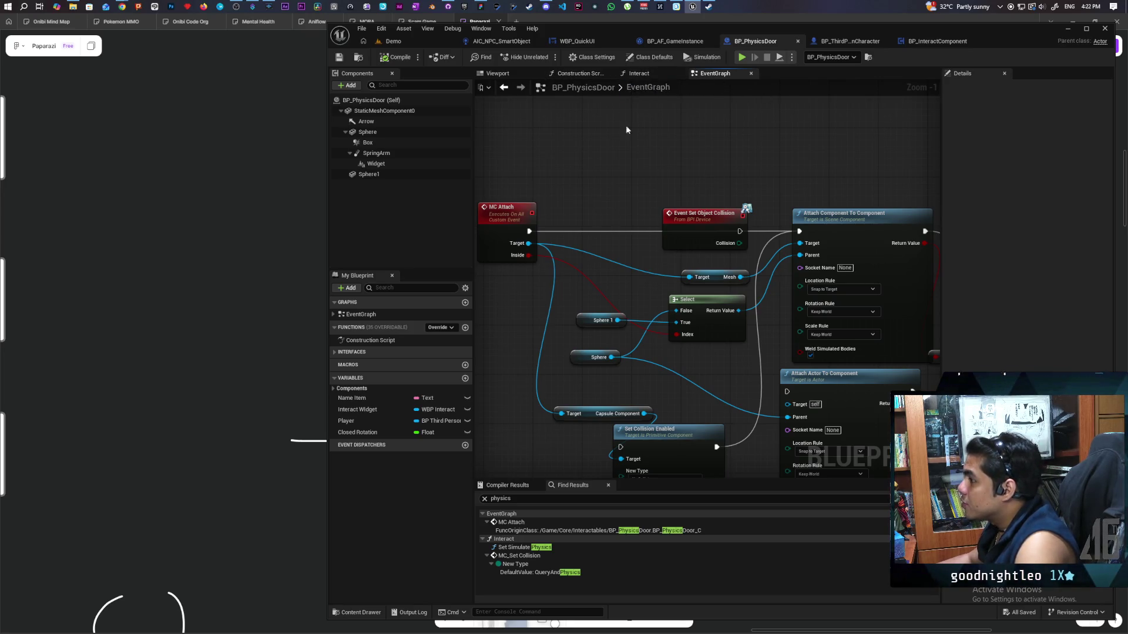
In the Interact graph, move MC Set Collision left and up.
{"action": "left_click", "coordinate": [639, 73]}
{"action": "mouse_move", "coordinate": [742, 177]}
{"action": "left_mouse_down"}
{"action": "mouse_move", "coordinate": [753, 172]}
{"action": "mouse_move", "coordinate": [774, 196]}
{"action": "mouse_move", "coordinate": [685, 167]}
{"action": "left_mouse_up"}
{"action": "left_click", "coordinate": [810, 270]}
{"action": "left_click_drag", "start_coordinate": [834, 372], "coordinate": [901, 369]}
{"action": "mouse_move", "coordinate": [776, 240]}
{"action": "left_mouse_down"}
{"action": "mouse_move", "coordinate": [747, 235]}
{"action": "mouse_move", "coordinate": [553, 303]}
{"action": "left_mouse_up"}
Shift MC Attach, Set Actor Tick Enabled and Set Simulate Physics about 200 px right.
{"action": "scroll", "coordinate": [553, 303], "scroll_direction": "down", "scroll_amount": 2}
{"action": "left_click_drag", "start_coordinate": [574, 215], "coordinate": [880, 370]}
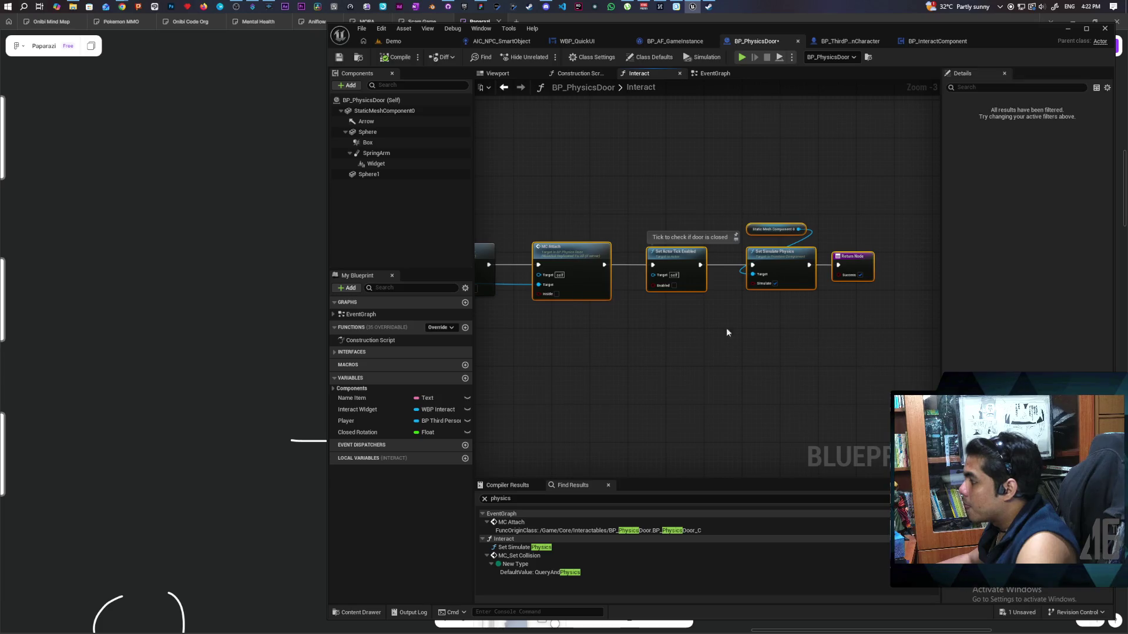
{"action": "left_click_drag", "start_coordinate": [574, 264], "coordinate": [691, 264]}
{"action": "left_click", "coordinate": [603, 310]}
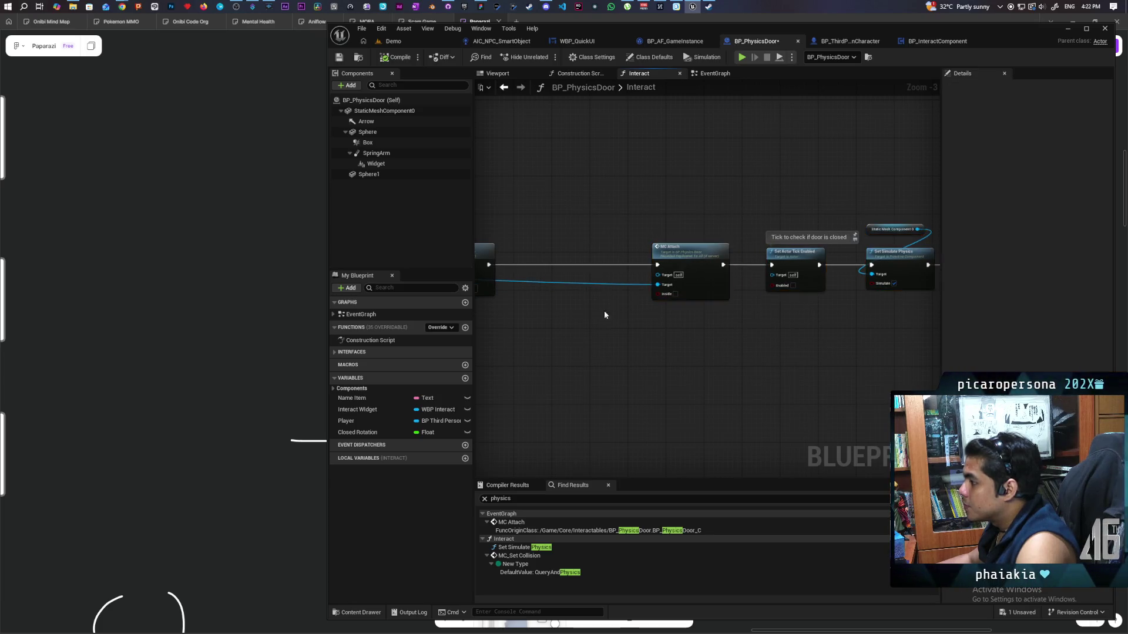
{"action": "left_click_drag", "start_coordinate": [604, 310], "coordinate": [746, 283]}
{"action": "scroll", "coordinate": [771, 278], "scroll_direction": "up", "scroll_amount": 4}
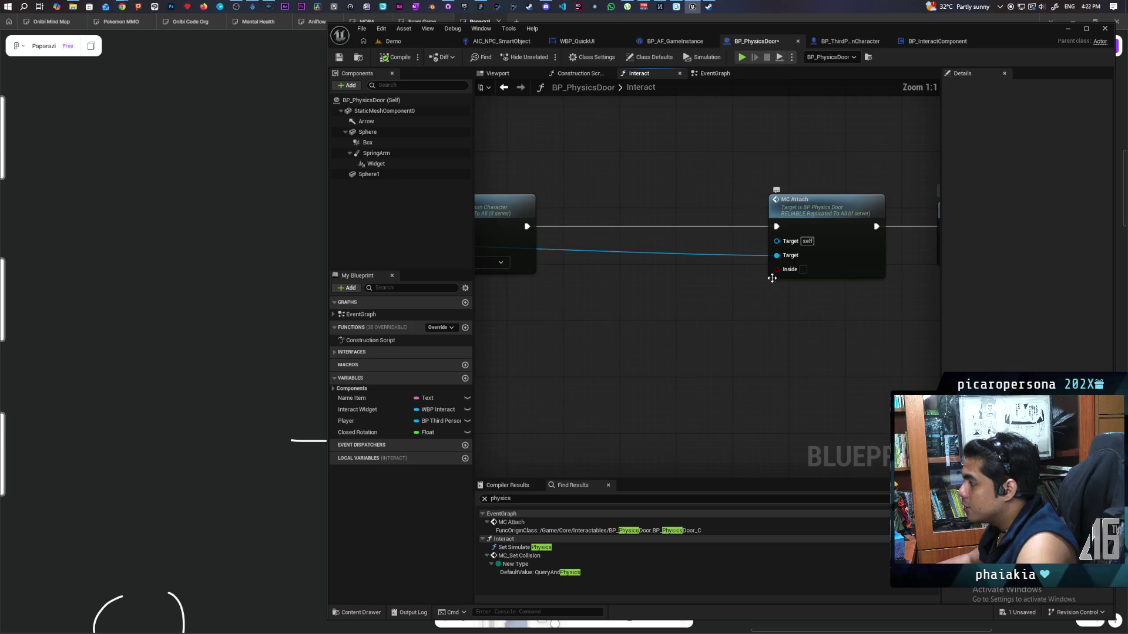
{"action": "scroll", "coordinate": [711, 303], "scroll_direction": "down", "scroll_amount": 4}
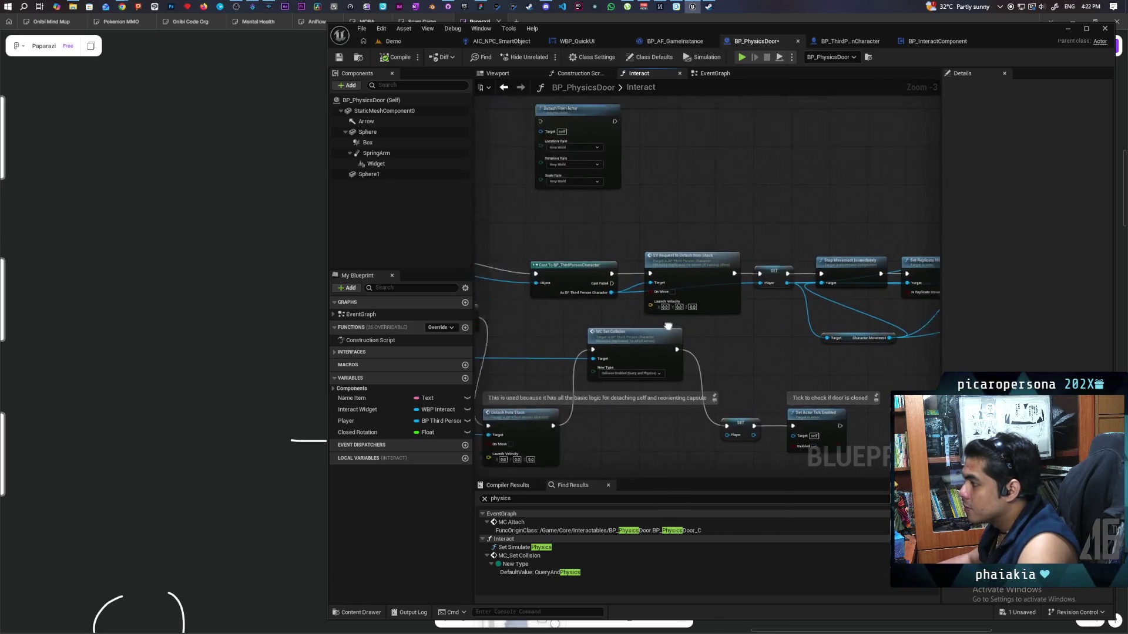
{"action": "scroll", "coordinate": [788, 319], "scroll_direction": "up", "scroll_amount": 2}
{"action": "mouse_move", "coordinate": [788, 319]}
{"action": "left_mouse_down"}
{"action": "mouse_move", "coordinate": [725, 298]}
{"action": "mouse_move", "coordinate": [483, 306]}
{"action": "left_mouse_up"}
{"action": "mouse_move", "coordinate": [940, 320]}
{"action": "left_mouse_down"}
{"action": "mouse_move", "coordinate": [742, 330]}
{"action": "mouse_move", "coordinate": [712, 350]}
{"action": "mouse_move", "coordinate": [583, 317]}
{"action": "left_mouse_up"}
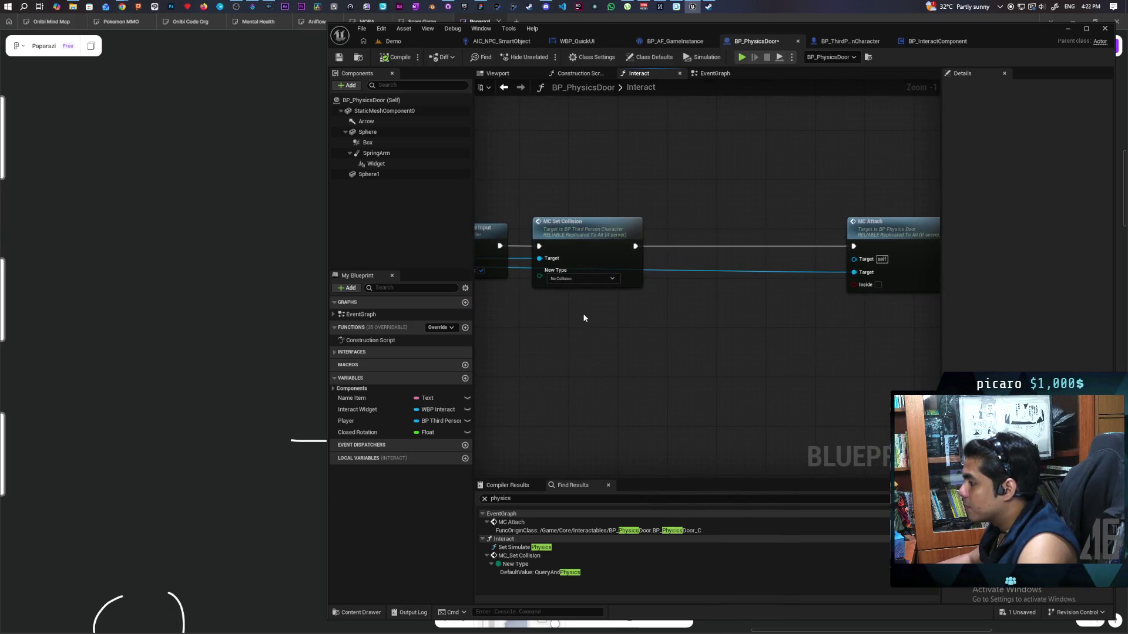
{"action": "right_click", "coordinate": [600, 341]}
Add a Get Character node and a Get Forward Vector node from the Arrow component.
{"action": "type", "text": "get charact"}
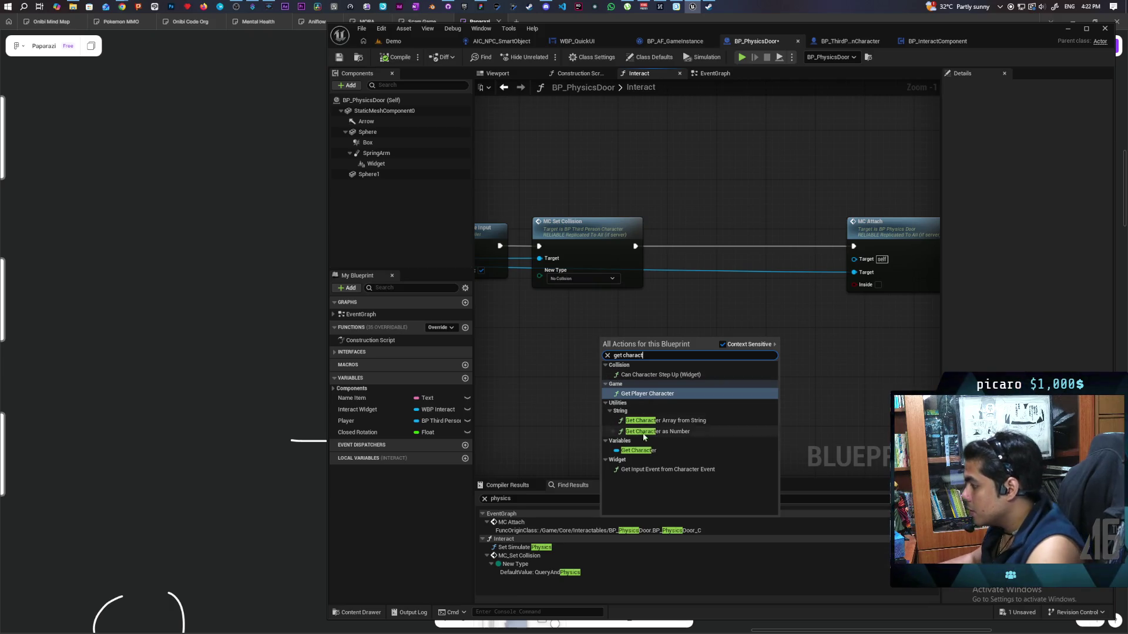
{"action": "left_click", "coordinate": [675, 451]}
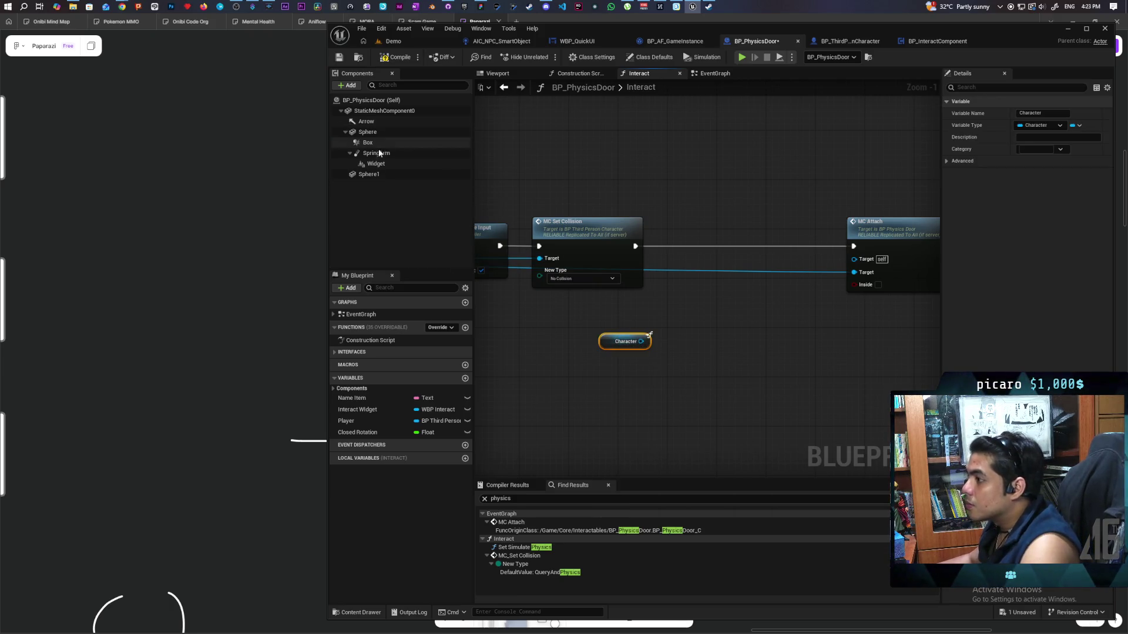
{"action": "mouse_move", "coordinate": [365, 121]}
{"action": "left_mouse_down"}
{"action": "mouse_move", "coordinate": [651, 419]}
{"action": "mouse_move", "coordinate": [613, 391]}
{"action": "mouse_move", "coordinate": [675, 388]}
{"action": "left_mouse_up"}
{"action": "type", "text": "get"}
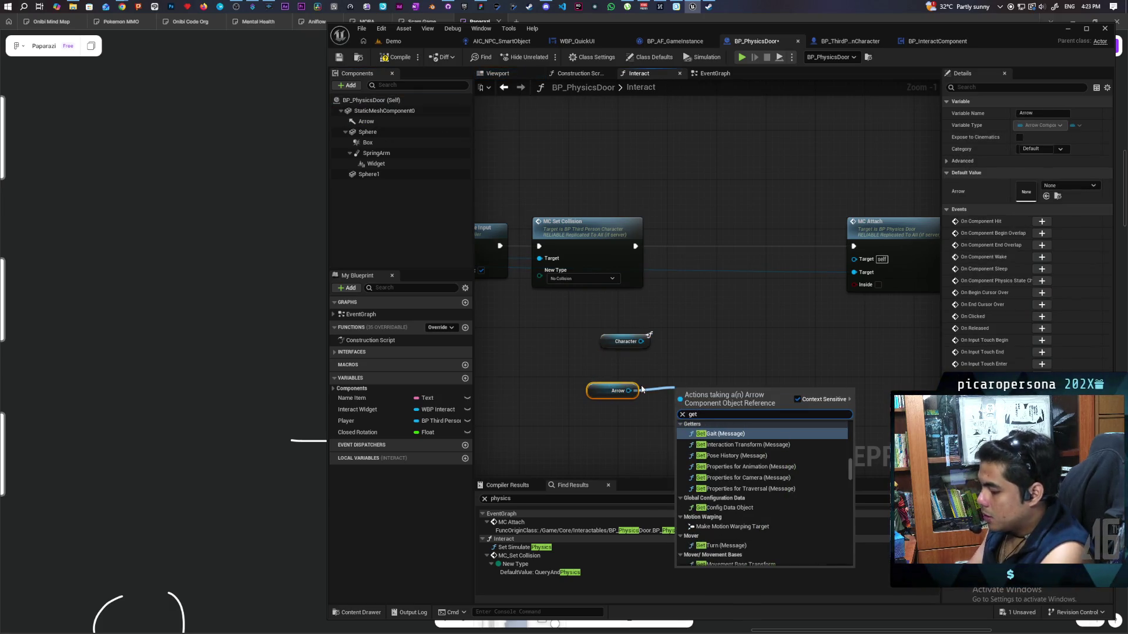
{"action": "type", "text": " forward"}
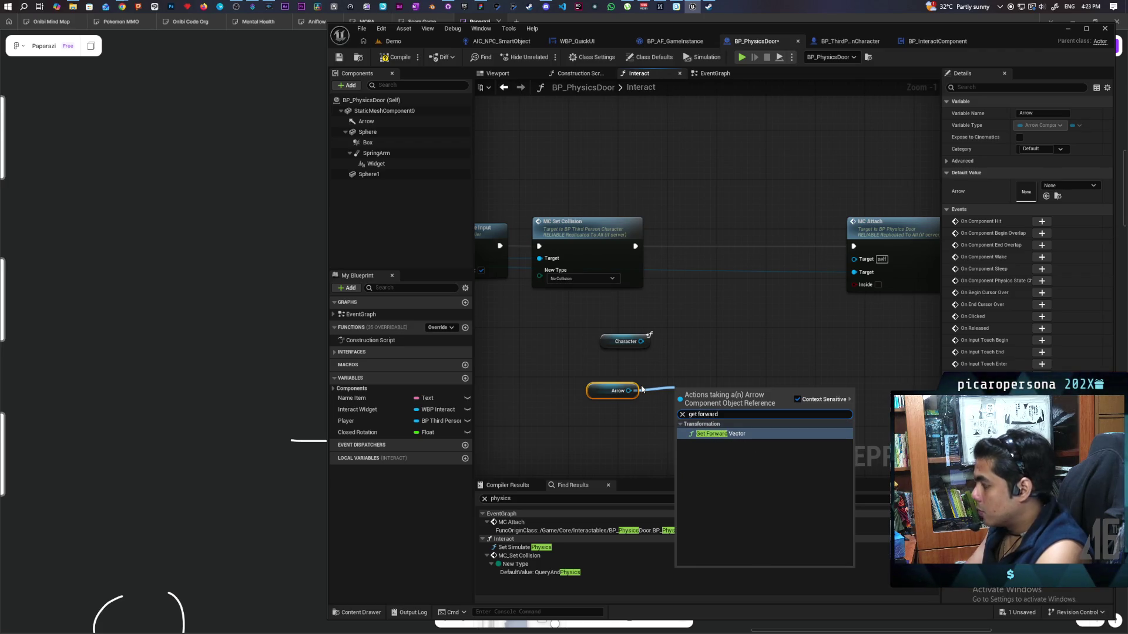
{"action": "key", "text": "Return"}
{"action": "mouse_move", "coordinate": [720, 400]}
{"action": "left_mouse_down"}
{"action": "mouse_move", "coordinate": [671, 412]}
{"action": "mouse_move", "coordinate": [696, 384]}
{"action": "left_mouse_up"}
{"action": "left_click_drag", "start_coordinate": [614, 391], "coordinate": [613, 415]}
{"action": "left_click_drag", "start_coordinate": [699, 373], "coordinate": [637, 384]}
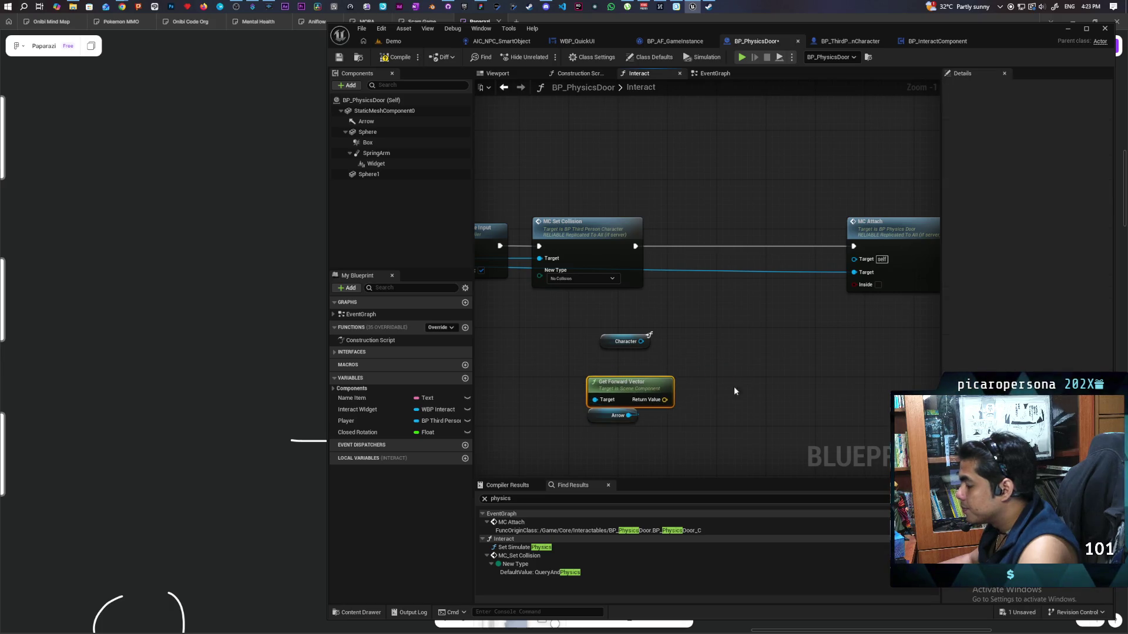
{"action": "left_click_drag", "start_coordinate": [743, 377], "coordinate": [717, 295]}
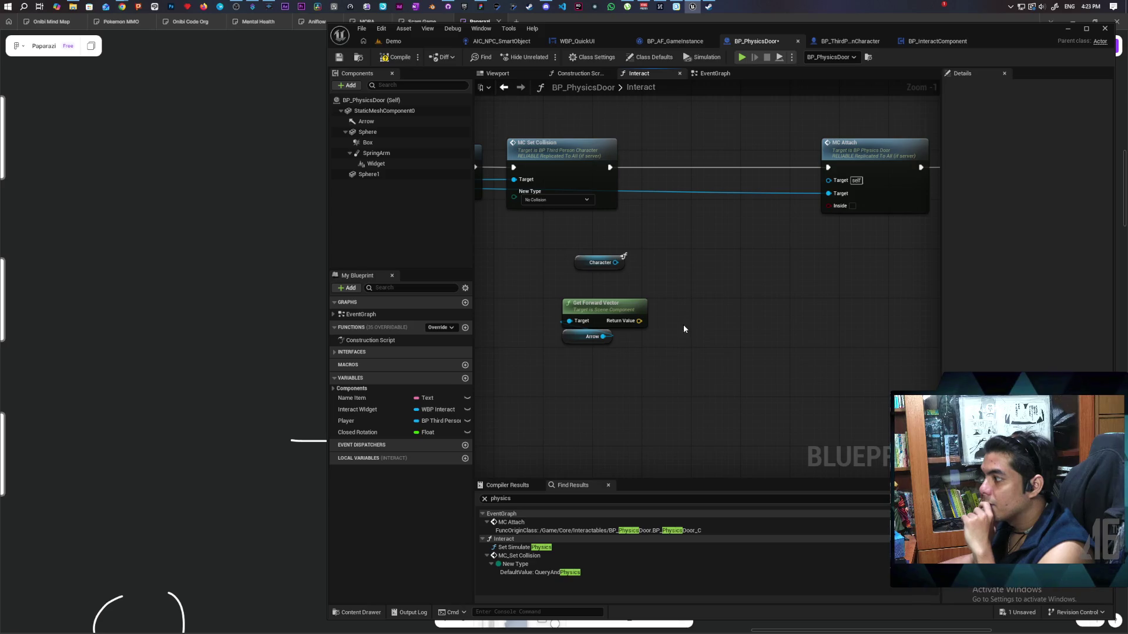
Add a self Get Actor Location node to the Interact graph.
{"action": "right_click", "coordinate": [590, 368]}
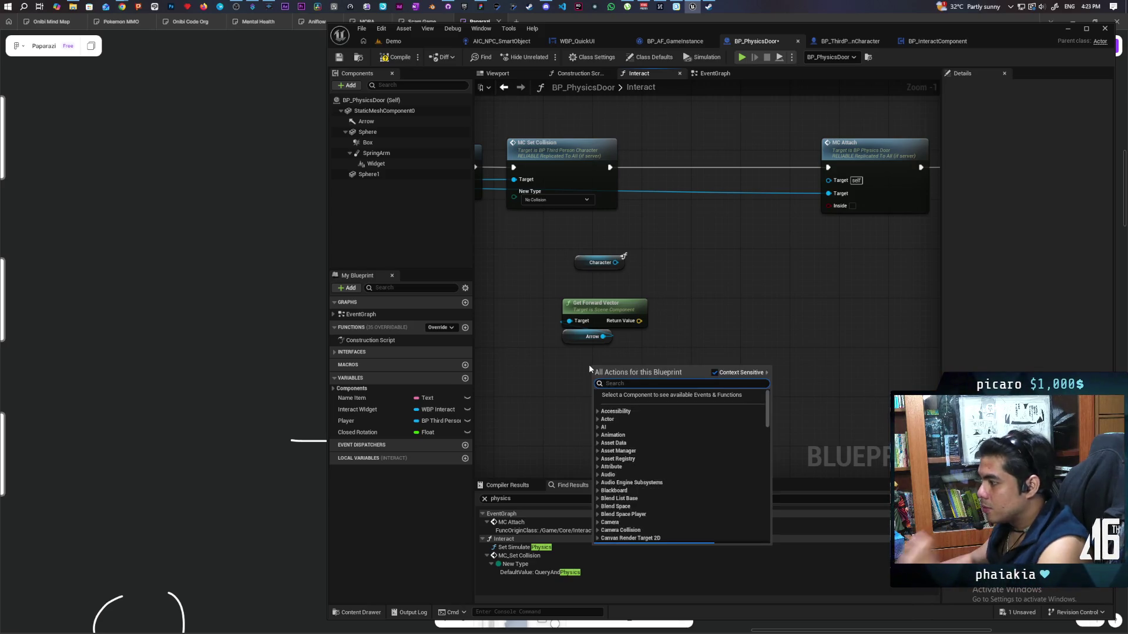
{"action": "type", "text": "get actor locati"}
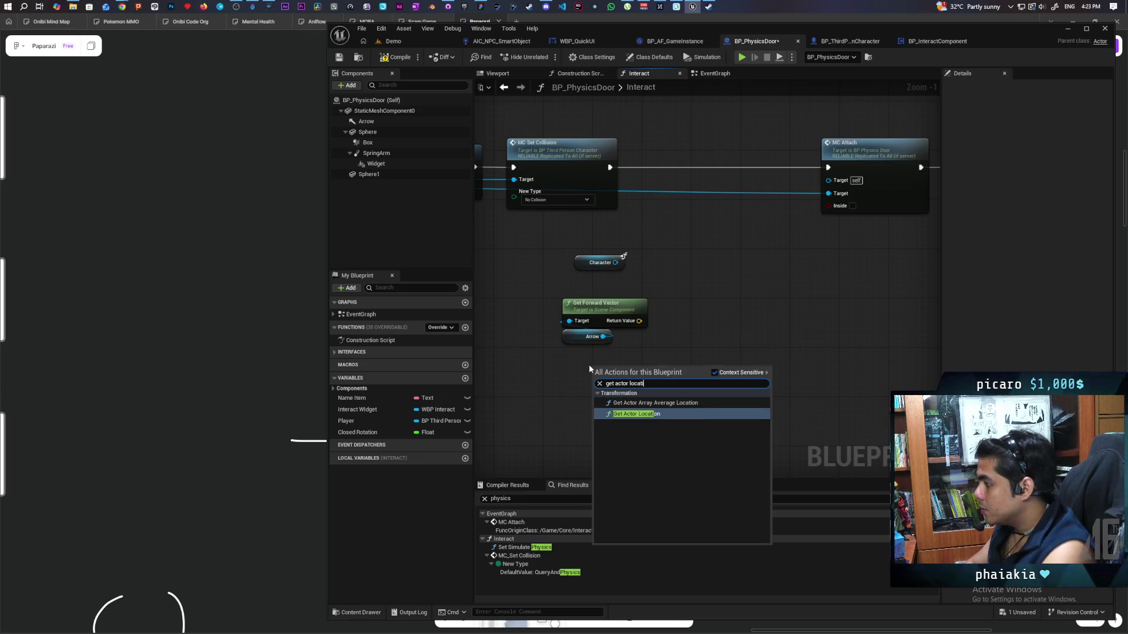
{"action": "key", "text": "Return"}
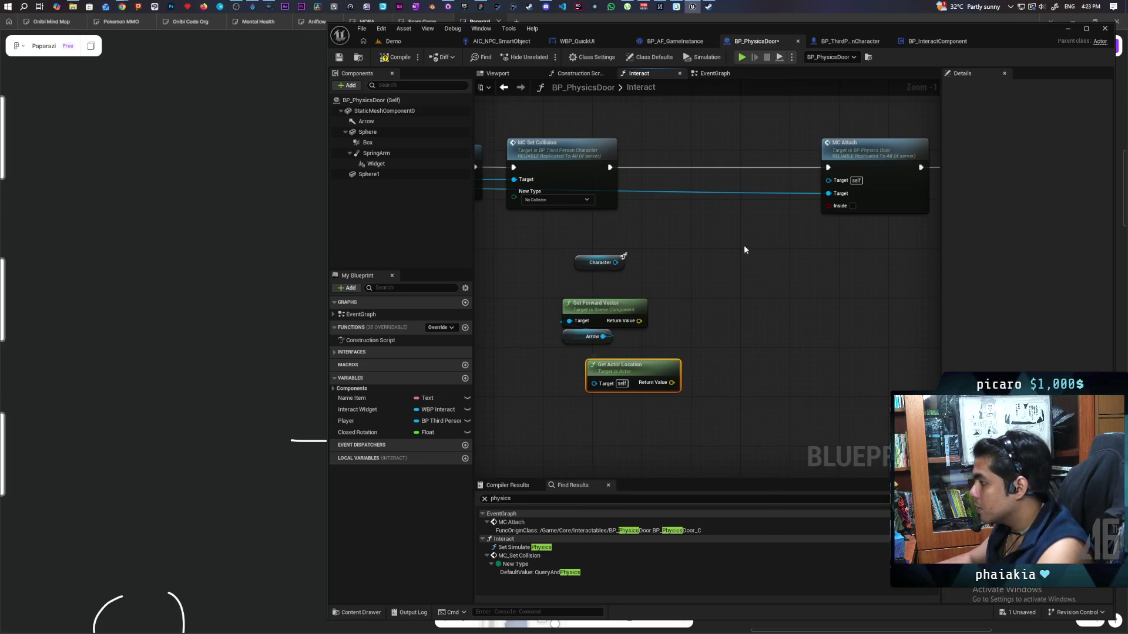
{"action": "left_click_drag", "start_coordinate": [677, 362], "coordinate": [641, 368]}
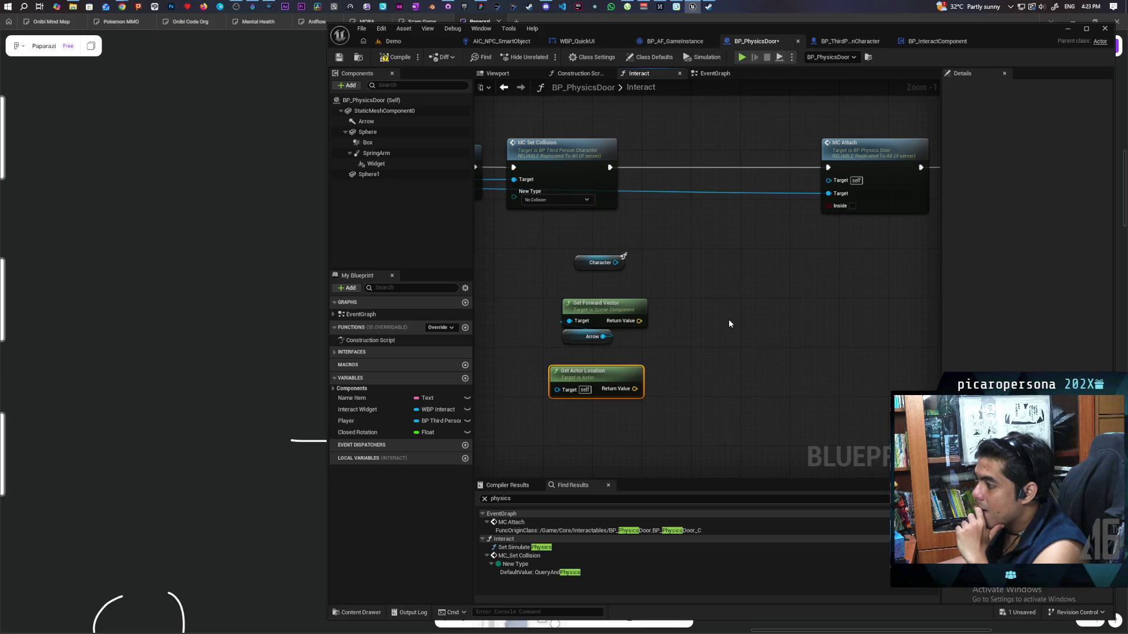
{"action": "left_click_drag", "start_coordinate": [682, 305], "coordinate": [685, 275]}
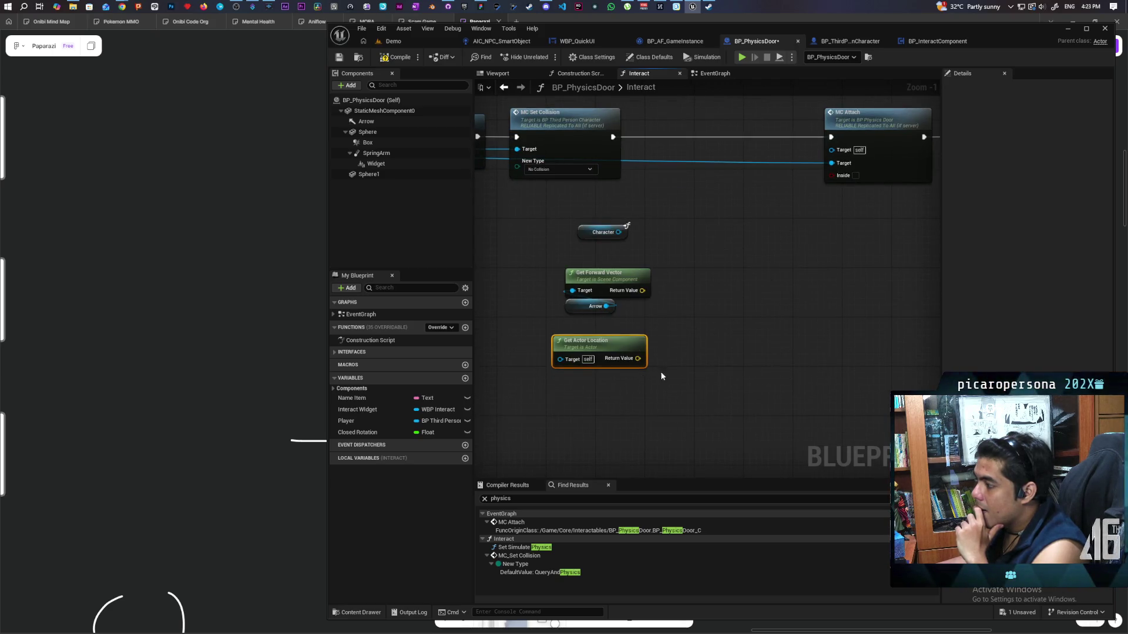
{"action": "left_click_drag", "start_coordinate": [609, 386], "coordinate": [611, 437]}
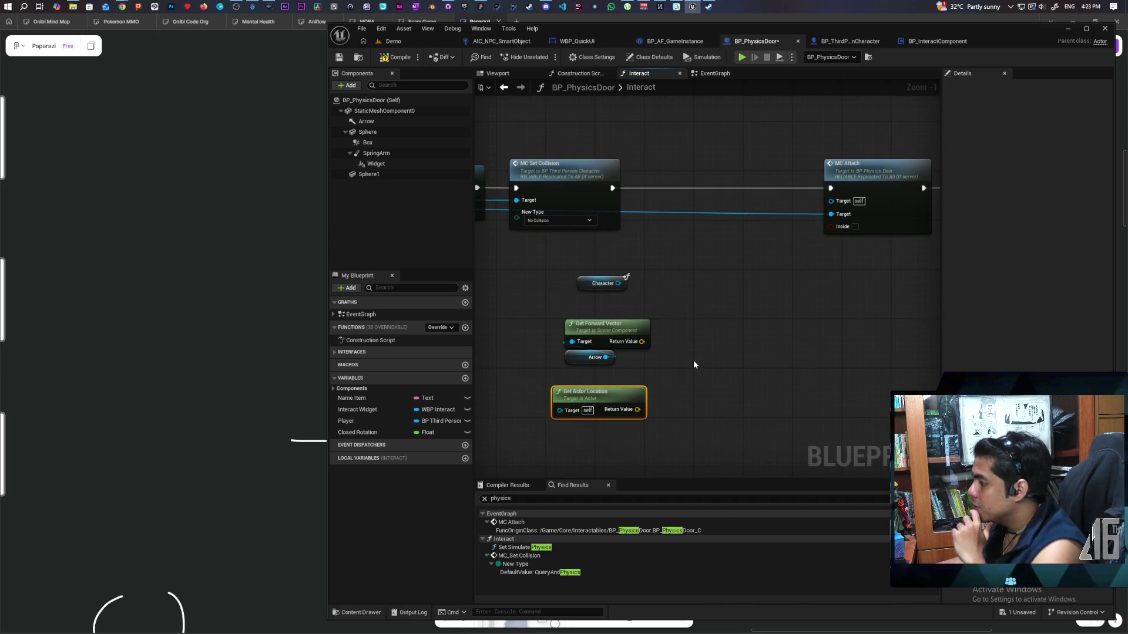
{"action": "left_click_drag", "start_coordinate": [694, 364], "coordinate": [693, 328]}
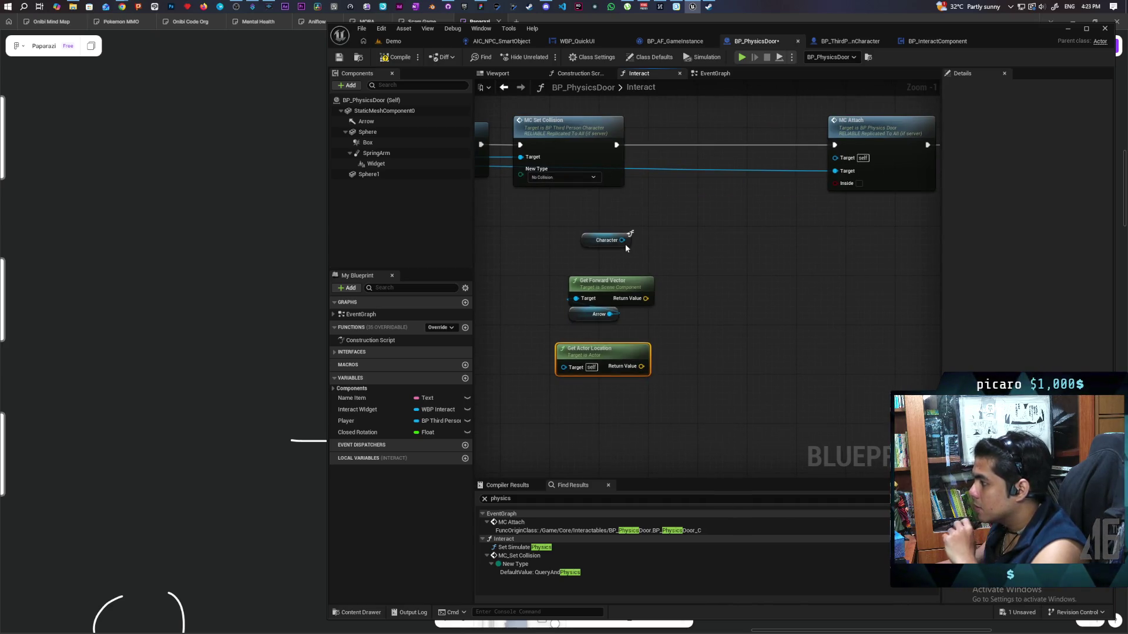
Duplicate Get Actor Location, wire Character into its Target, and save.
{"action": "key", "text": "ctrl+d"}
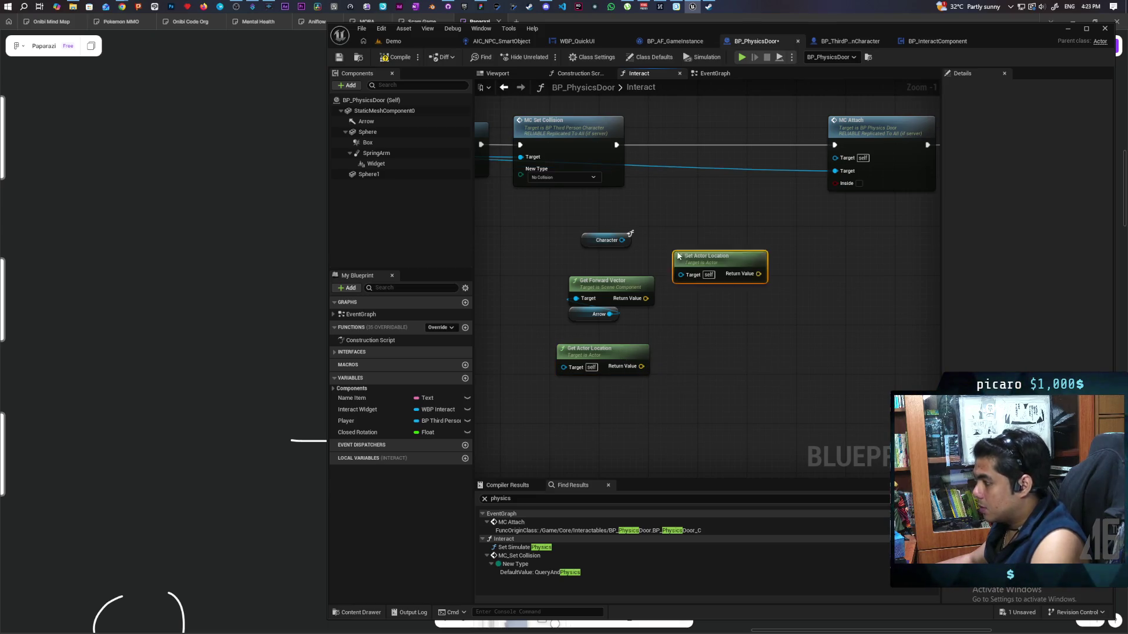
{"action": "mouse_move", "coordinate": [621, 239]}
{"action": "left_mouse_down"}
{"action": "mouse_move", "coordinate": [681, 273]}
{"action": "mouse_move", "coordinate": [680, 233]}
{"action": "mouse_move", "coordinate": [599, 420]}
{"action": "left_mouse_up"}
{"action": "left_click", "coordinate": [607, 241], "text": "ctrl"}
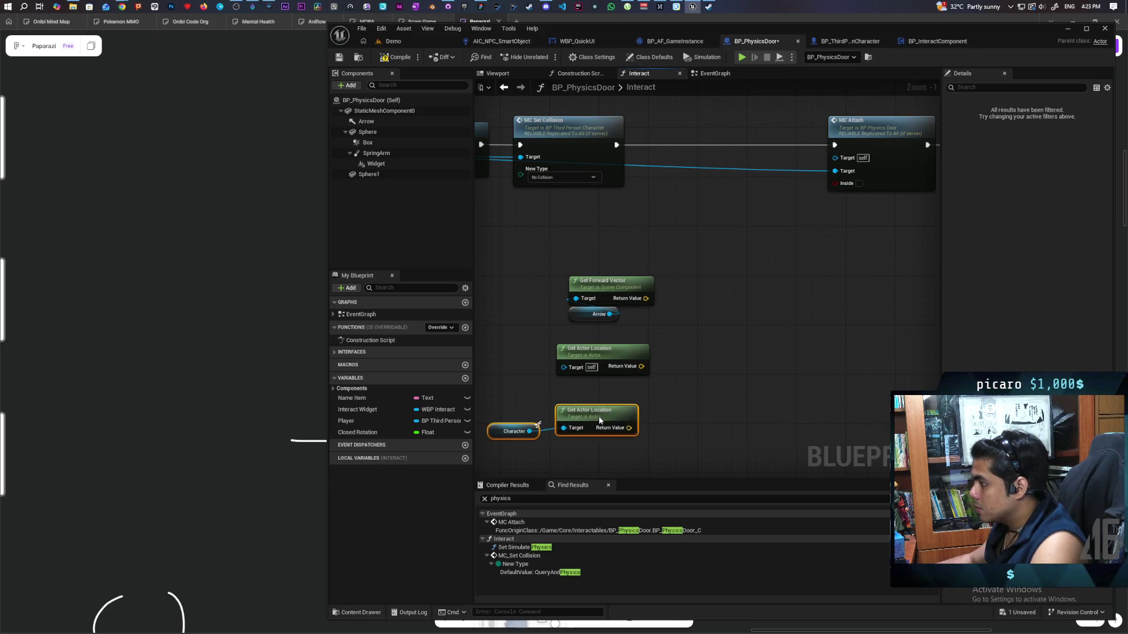
{"action": "left_click", "coordinate": [657, 396]}
{"action": "left_click_drag", "start_coordinate": [703, 384], "coordinate": [757, 341]}
{"action": "left_click_drag", "start_coordinate": [636, 407], "coordinate": [564, 387]}
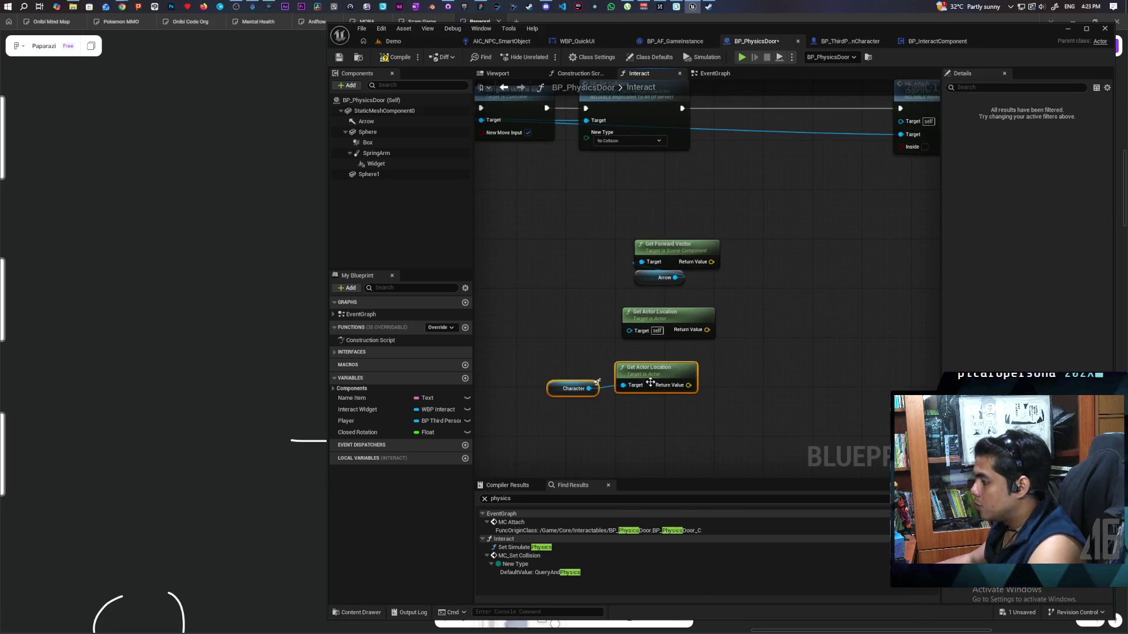
{"action": "mouse_move", "coordinate": [672, 367]}
{"action": "left_mouse_down"}
{"action": "mouse_move", "coordinate": [603, 362]}
{"action": "mouse_move", "coordinate": [622, 362]}
{"action": "left_mouse_up"}
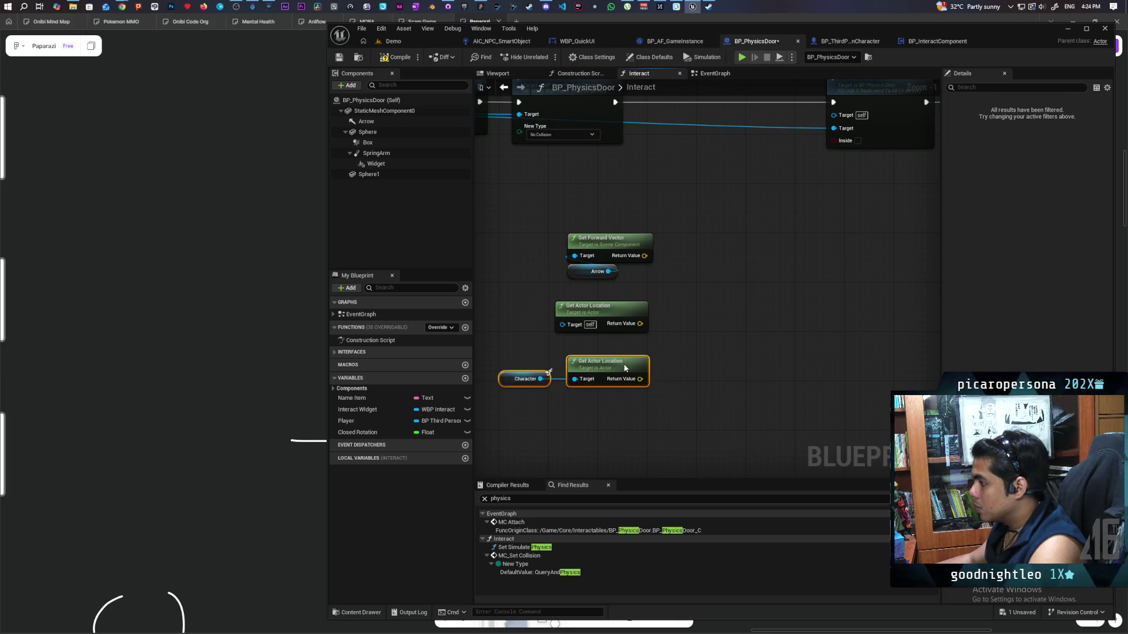
{"action": "left_click", "coordinate": [696, 356]}
{"action": "key", "text": "ctrl+s"}
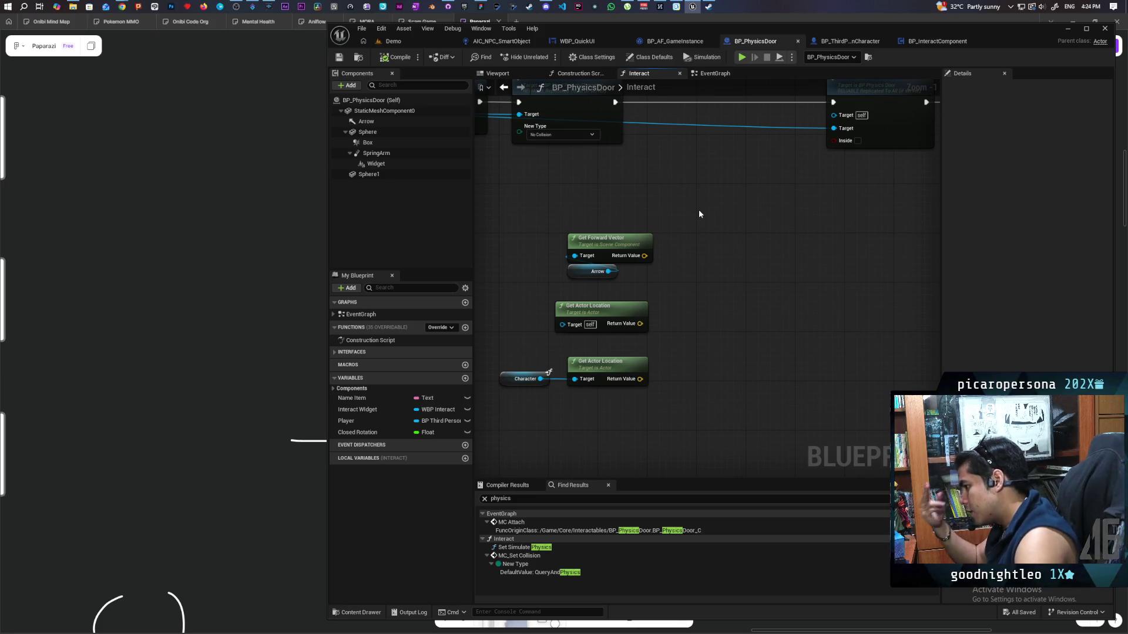
{"action": "left_click_drag", "start_coordinate": [727, 423], "coordinate": [731, 388]}
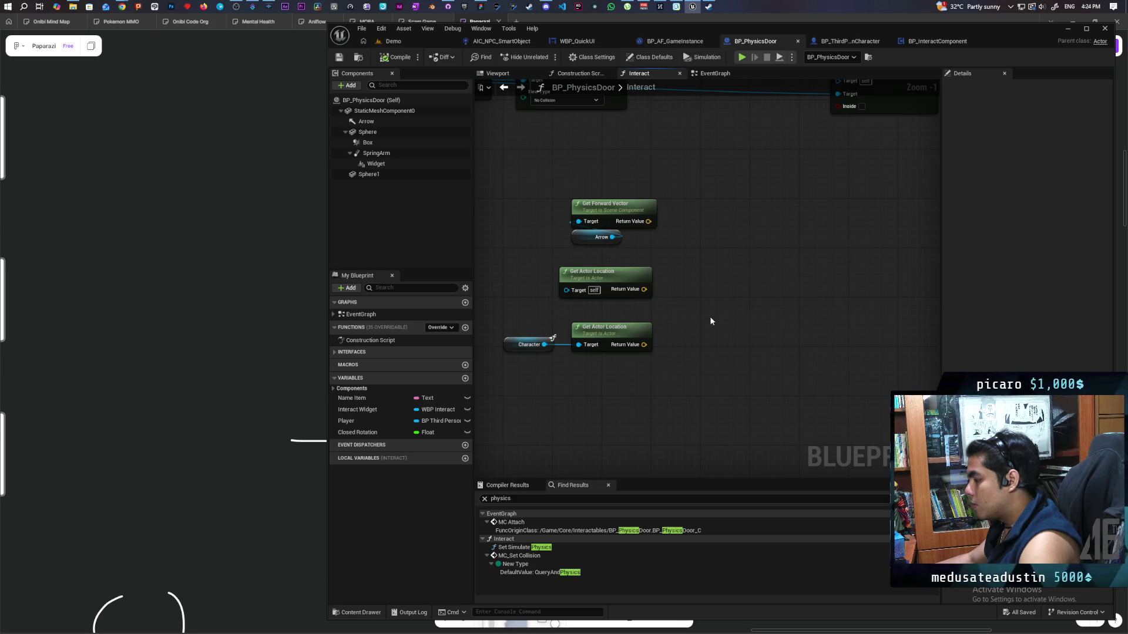
Add Find Look at Rotation from the door's location to the Character's location, splitting its output.
{"action": "left_click_drag", "start_coordinate": [713, 288], "coordinate": [715, 290]}
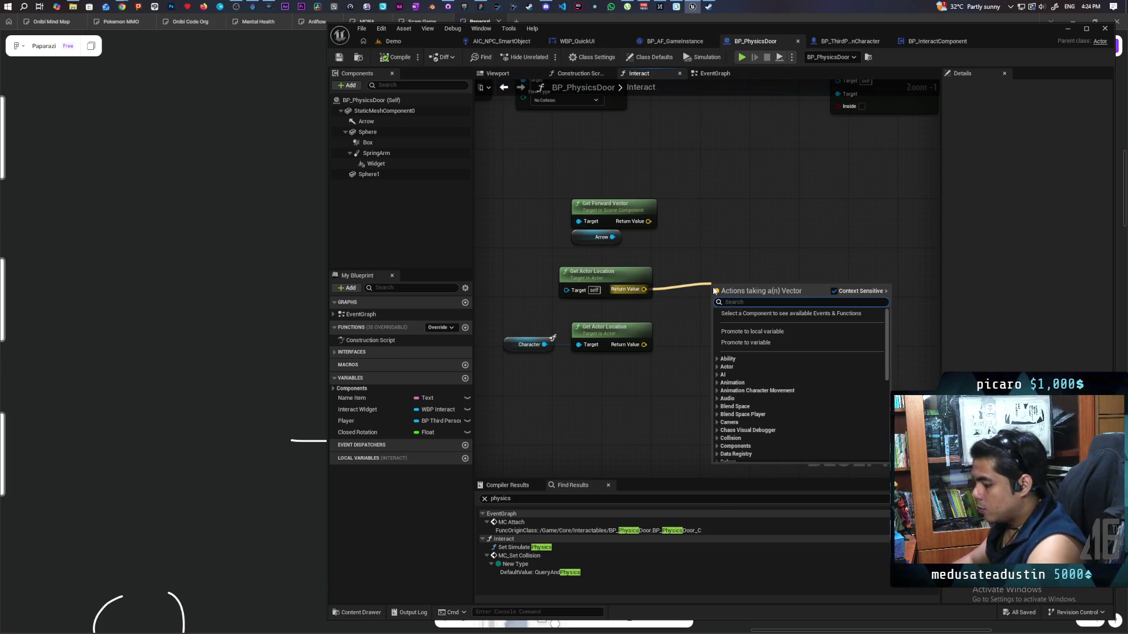
{"action": "type", "text": "find look"}
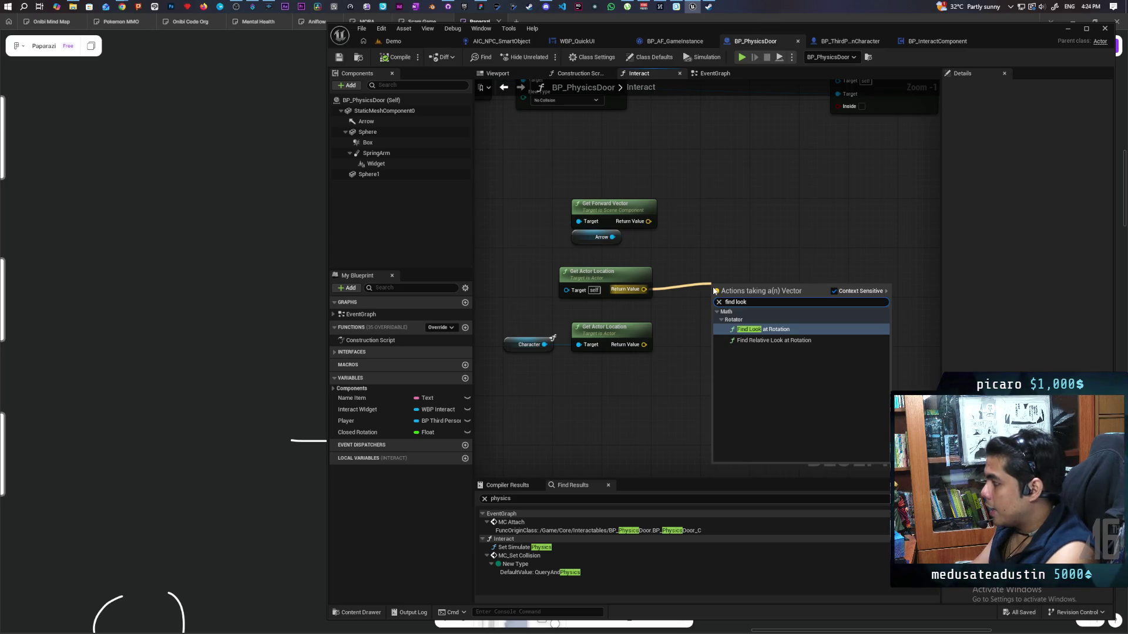
{"action": "key", "text": "Return"}
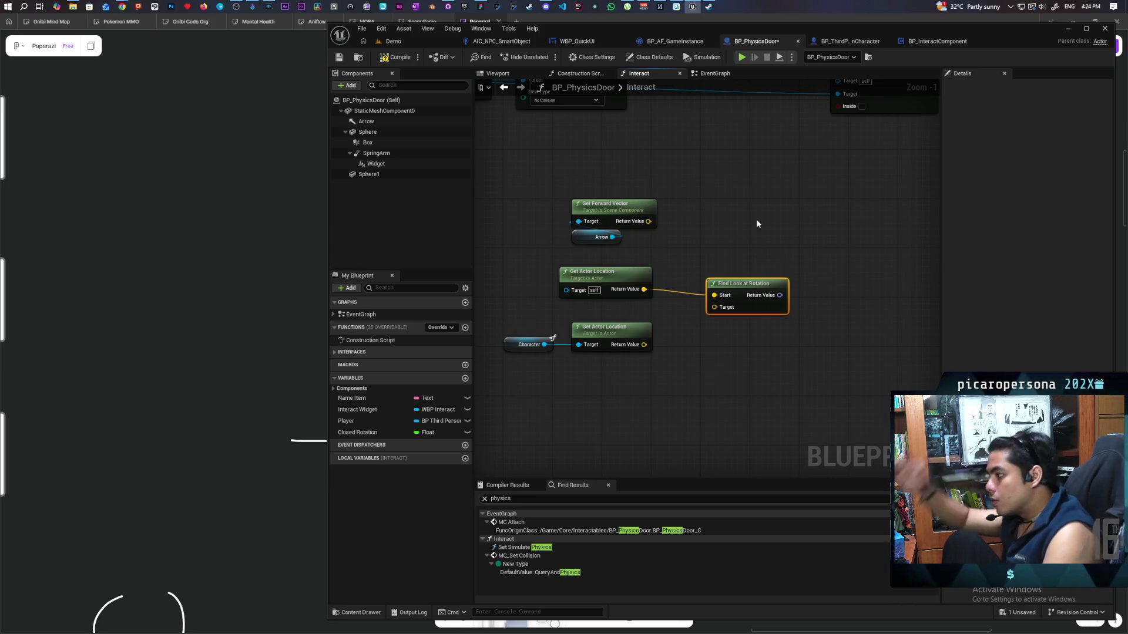
{"action": "mouse_move", "coordinate": [642, 345]}
{"action": "left_mouse_down"}
{"action": "mouse_move", "coordinate": [691, 317]}
{"action": "mouse_move", "coordinate": [715, 326]}
{"action": "mouse_move", "coordinate": [701, 319]}
{"action": "left_mouse_up"}
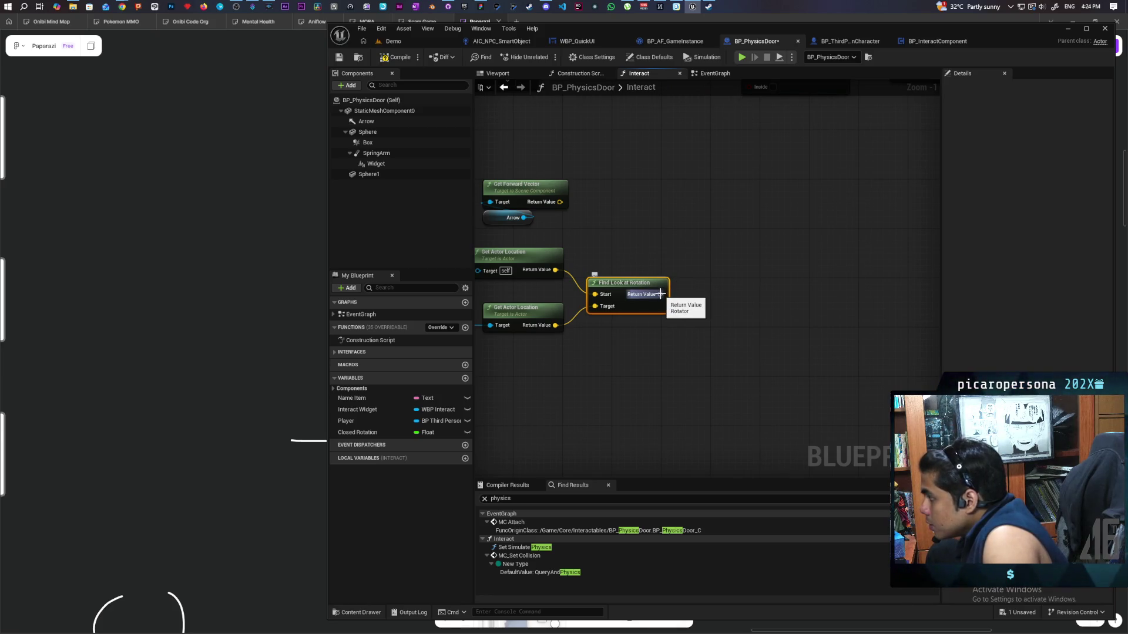
{"action": "mouse_move", "coordinate": [660, 294]}
{"action": "left_mouse_down"}
{"action": "mouse_move", "coordinate": [672, 246]}
{"action": "mouse_move", "coordinate": [762, 255]}
{"action": "mouse_move", "coordinate": [746, 283]}
{"action": "left_mouse_up"}
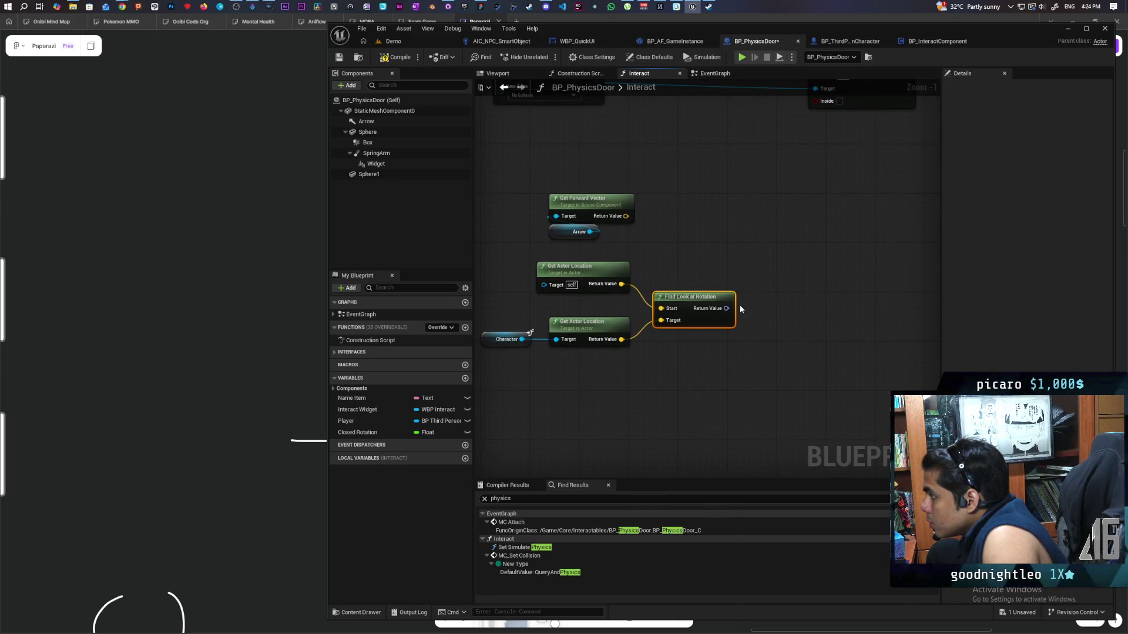
{"action": "mouse_move", "coordinate": [727, 308]}
{"action": "left_mouse_down"}
{"action": "mouse_move", "coordinate": [769, 313]}
{"action": "mouse_move", "coordinate": [767, 304]}
{"action": "mouse_move", "coordinate": [792, 337]}
{"action": "mouse_move", "coordinate": [805, 334]}
{"action": "left_mouse_up"}
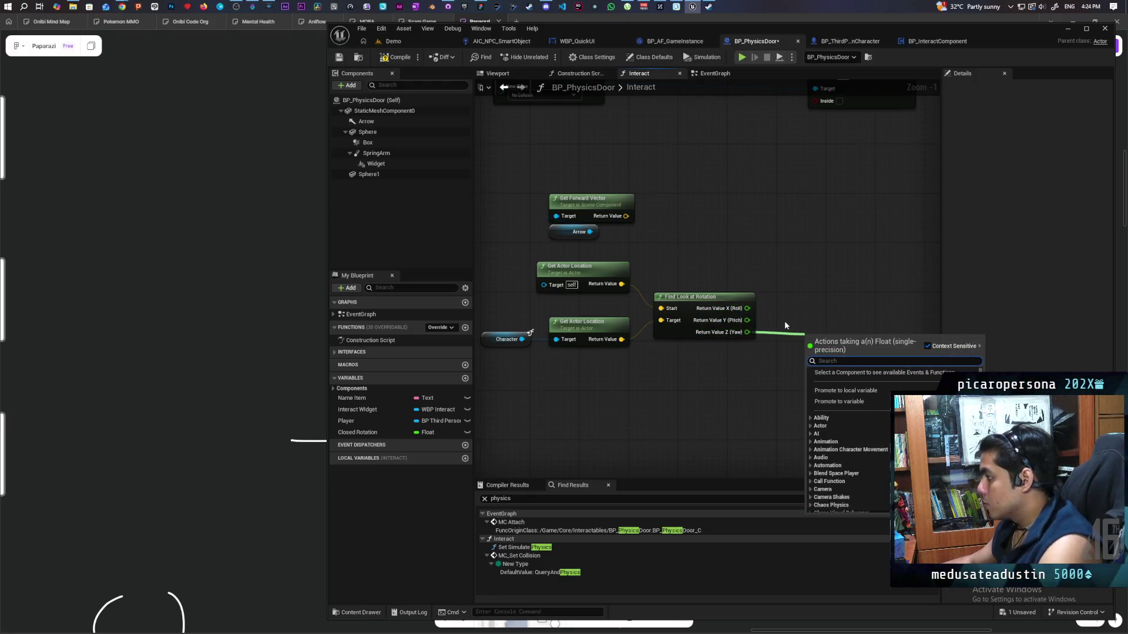
Add a Make Rotator node using only the look-at Yaw.
{"action": "type", "text": "make rotat"}
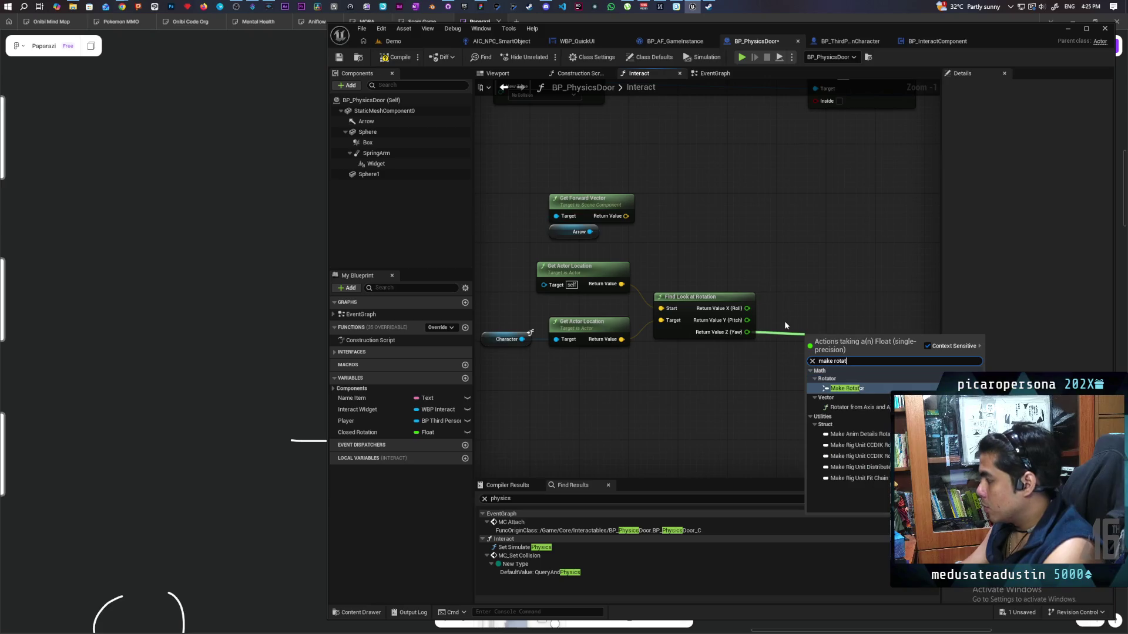
{"action": "key", "text": "Return"}
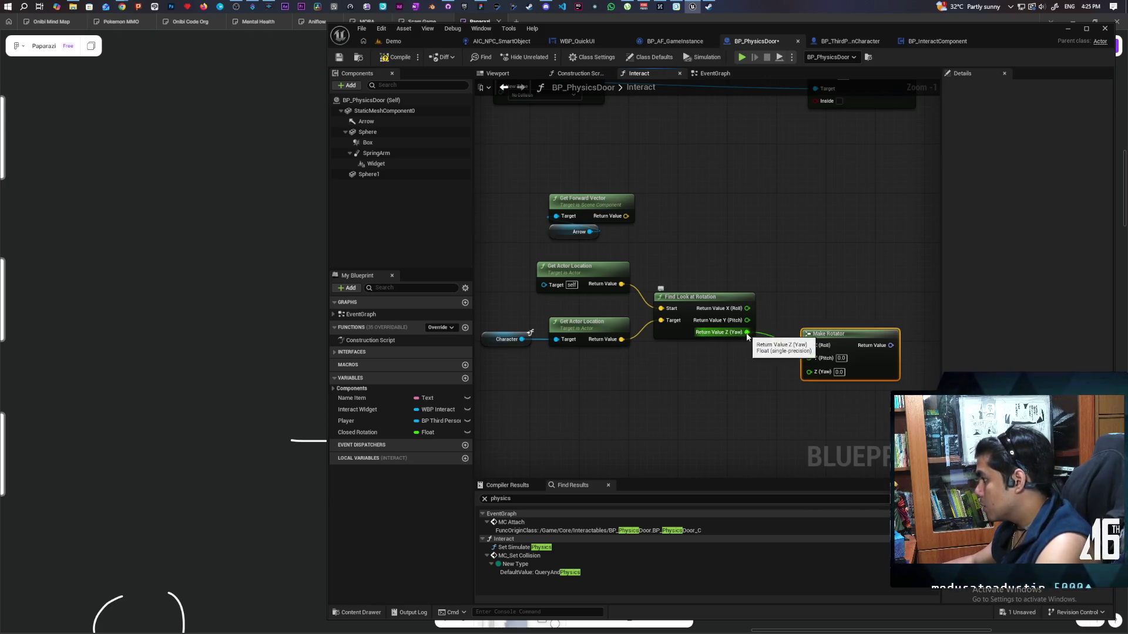
{"action": "left_click_drag", "start_coordinate": [809, 345], "coordinate": [809, 372]}
{"action": "left_click_drag", "start_coordinate": [834, 333], "coordinate": [809, 296]}
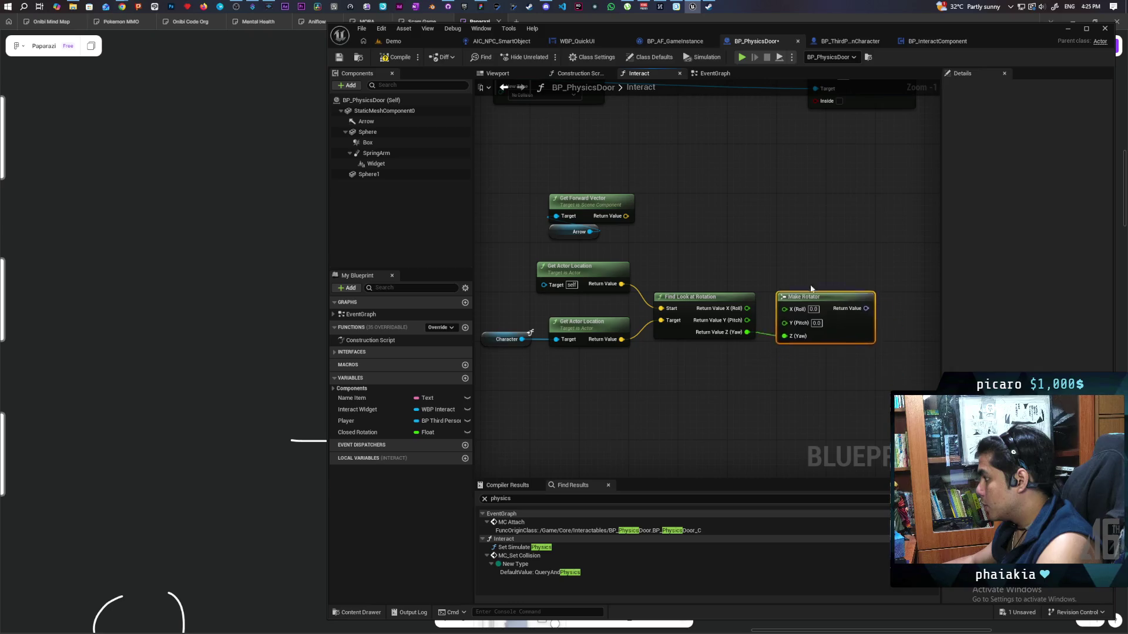
Add a Get Forward Vector node fed by Make Rotator's return value, placed beside it.
{"action": "left_click_drag", "start_coordinate": [741, 298], "coordinate": [816, 301]}
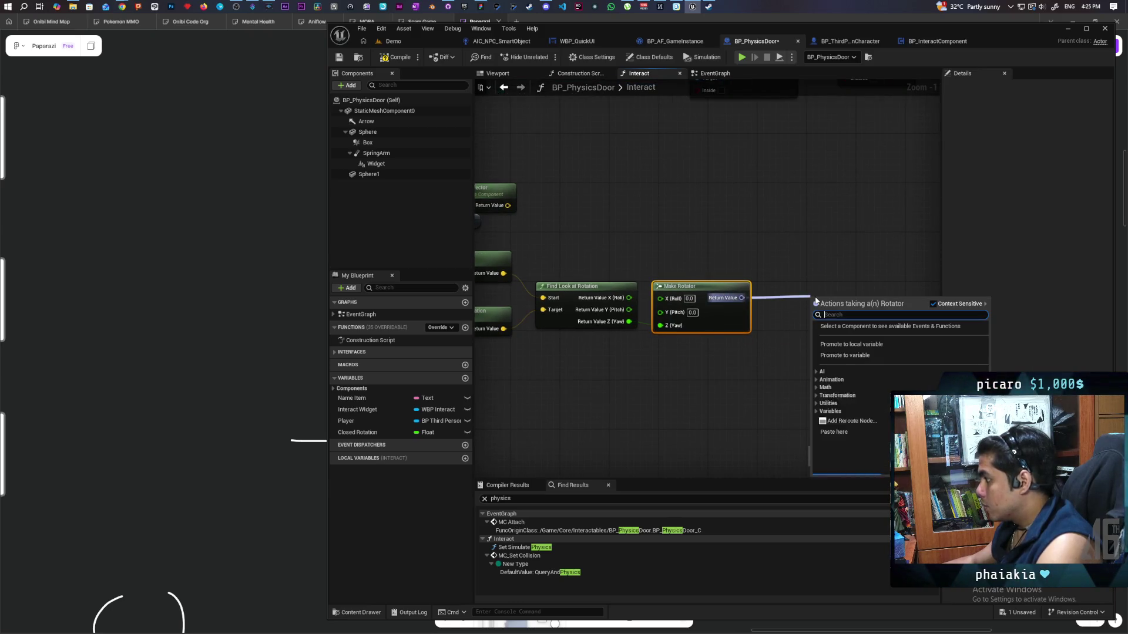
{"action": "type", "text": "forward ve"}
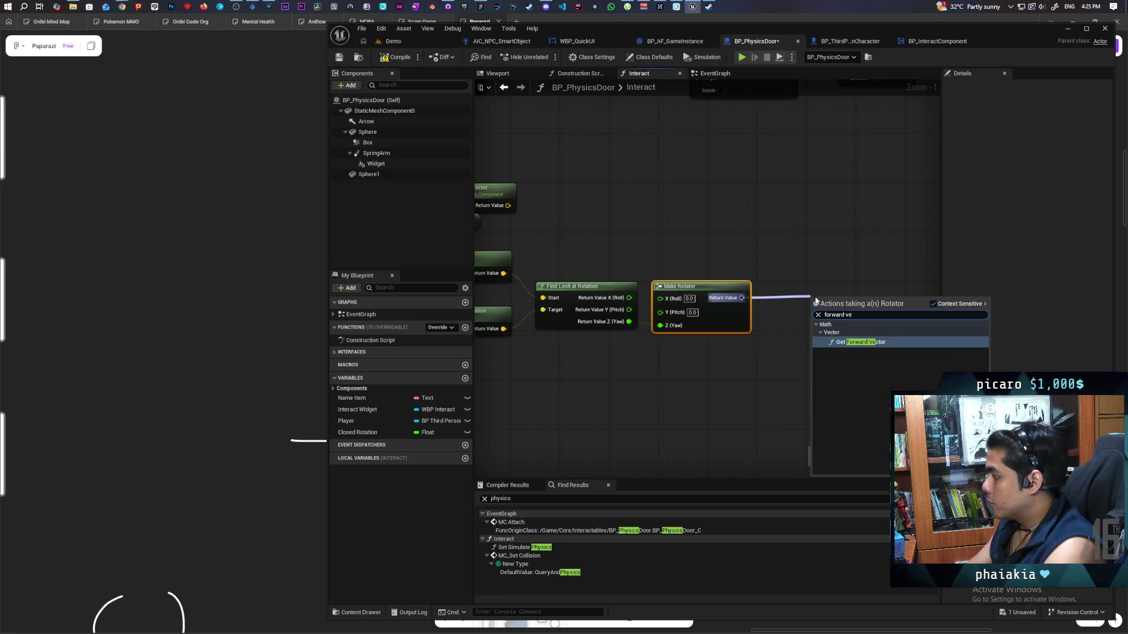
{"action": "key", "text": "Return"}
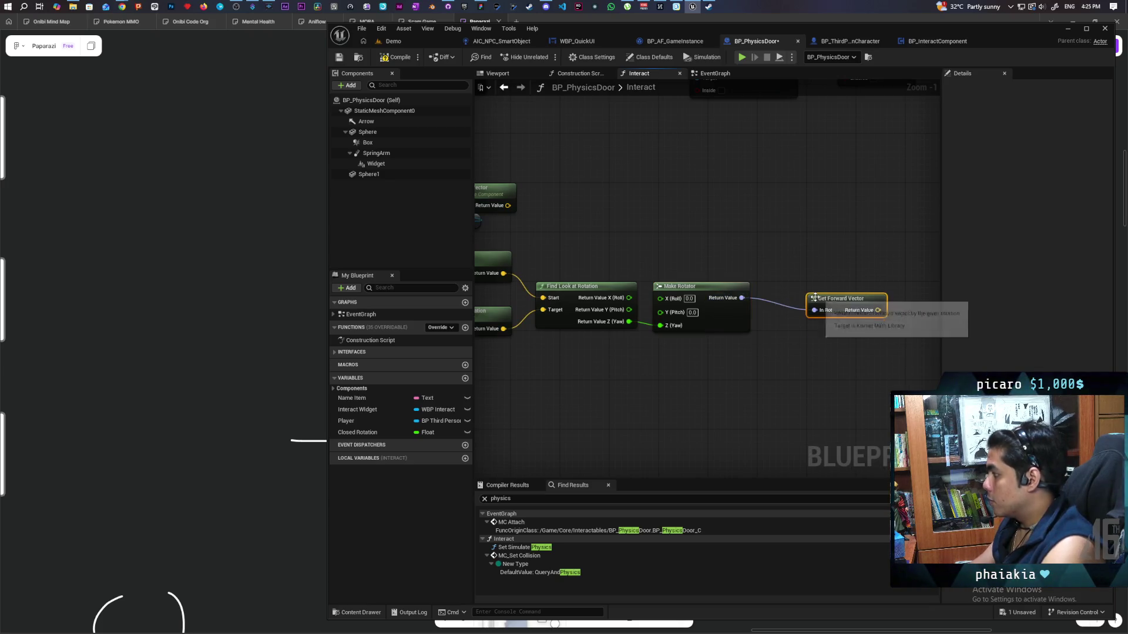
{"action": "left_click_drag", "start_coordinate": [844, 300], "coordinate": [794, 288]}
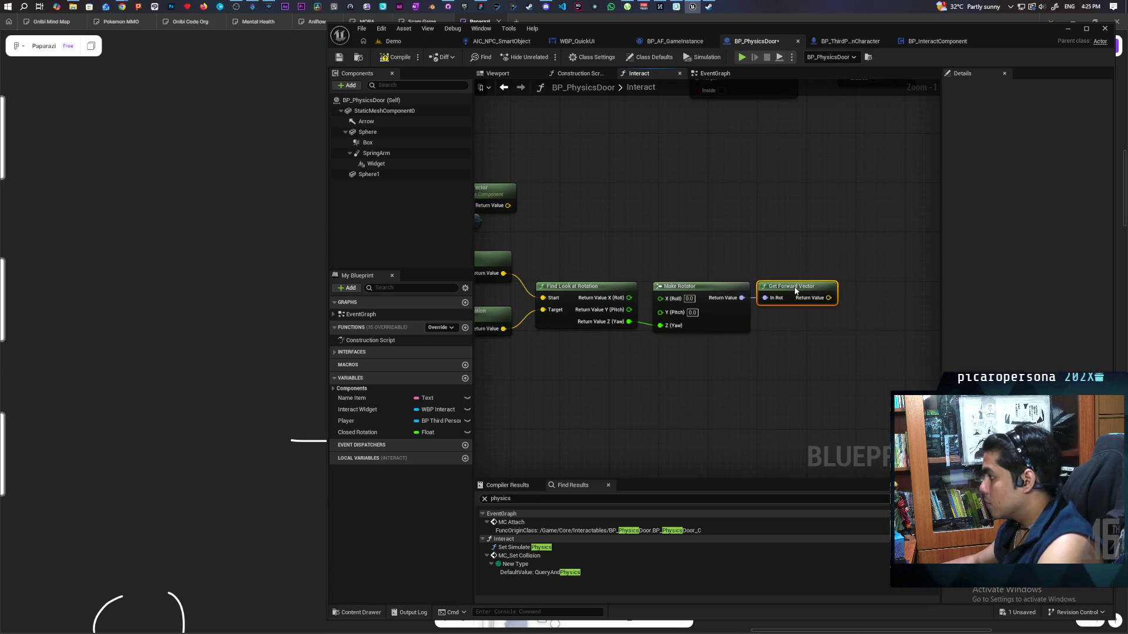
{"action": "mouse_move", "coordinate": [607, 222]}
{"action": "left_mouse_down"}
{"action": "mouse_move", "coordinate": [758, 233]}
{"action": "mouse_move", "coordinate": [795, 218]}
{"action": "left_mouse_up"}
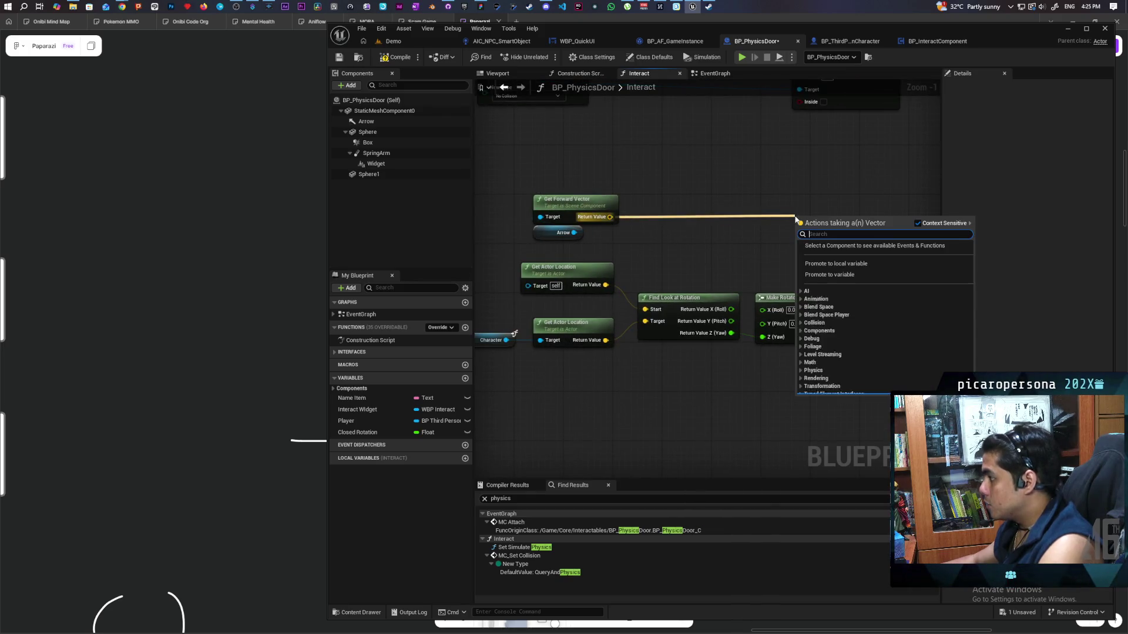
Add a Dot Product of the Arrow's and the rotator's forward vectors.
{"action": "type", "text": "dot p"}
{"action": "key", "text": "Return"}
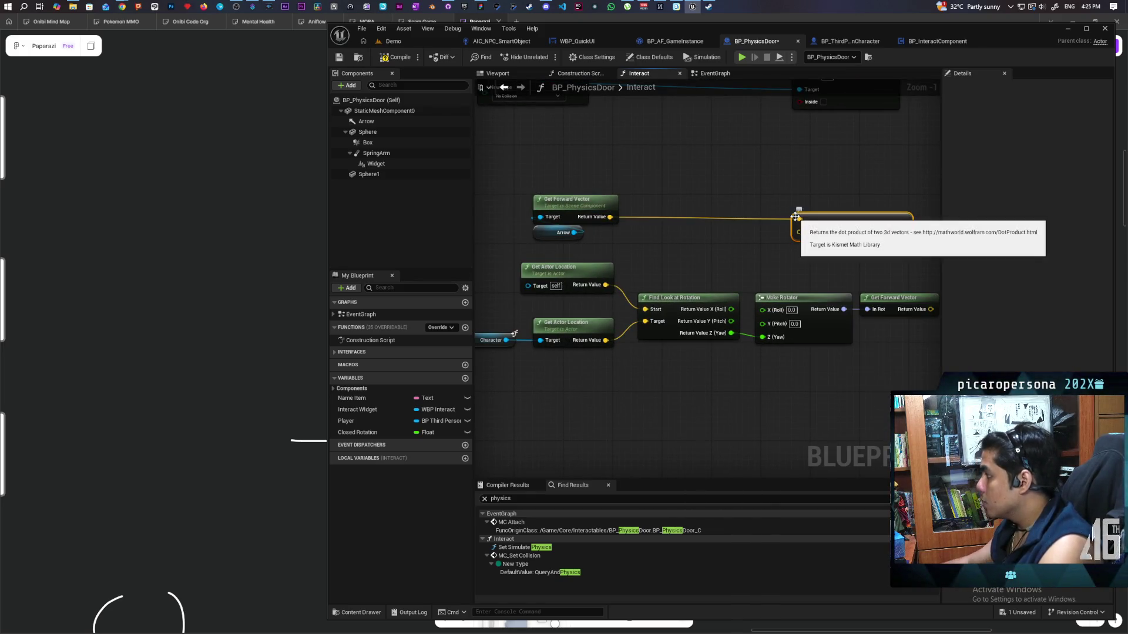
{"action": "mouse_move", "coordinate": [785, 306]}
{"action": "left_mouse_down"}
{"action": "mouse_move", "coordinate": [675, 260]}
{"action": "mouse_move", "coordinate": [654, 228]}
{"action": "left_mouse_up"}
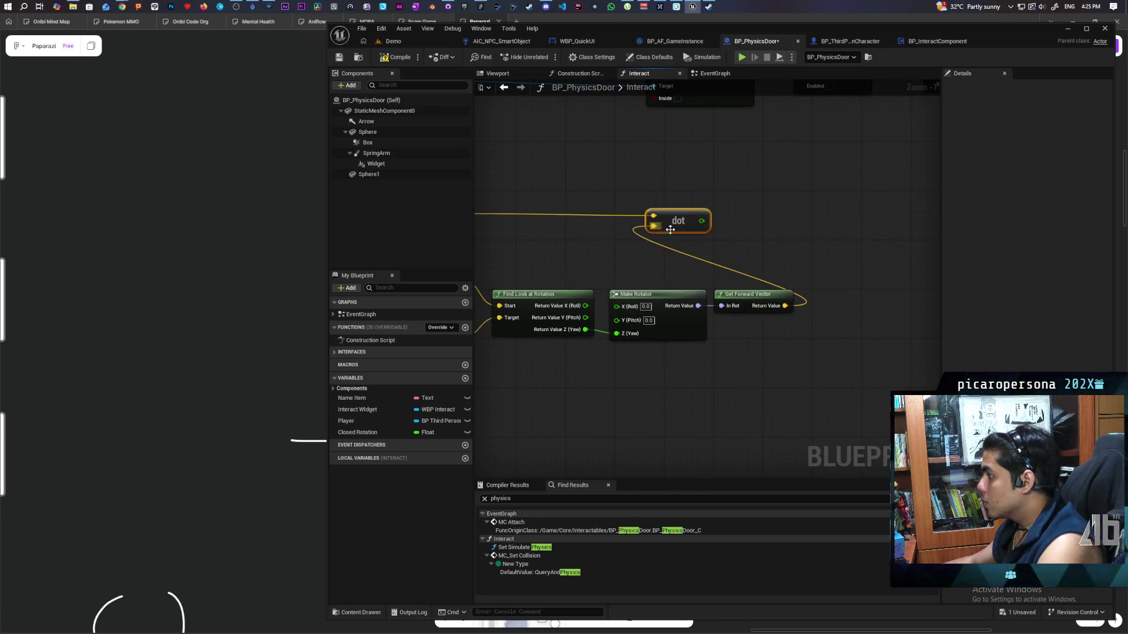
{"action": "left_click_drag", "start_coordinate": [812, 238], "coordinate": [812, 245]}
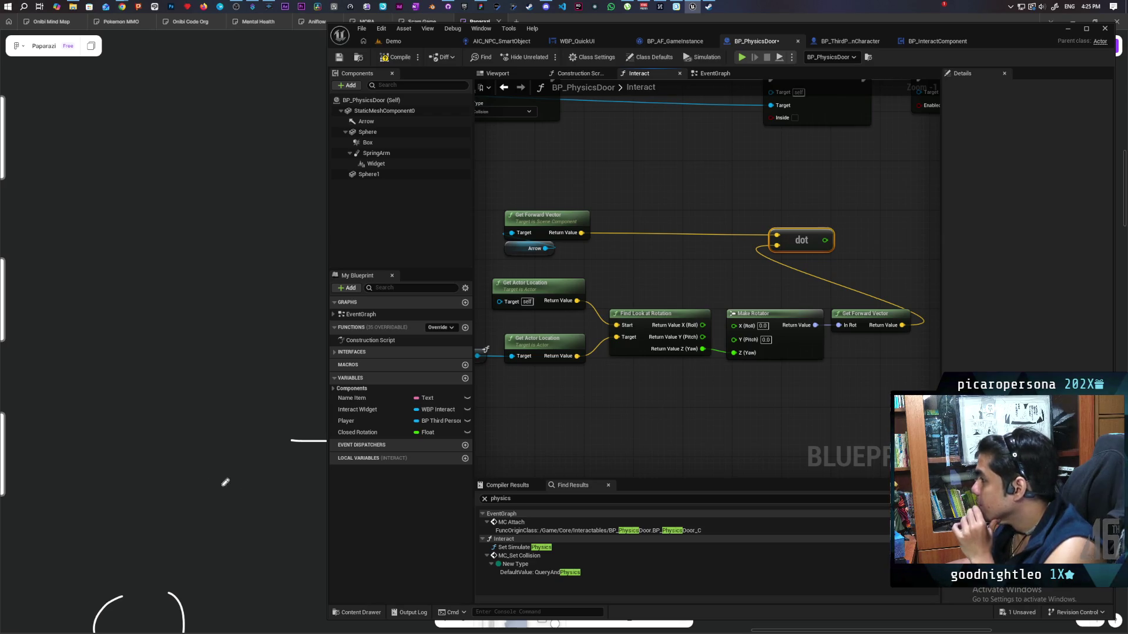
{"action": "mouse_move", "coordinate": [662, 292]}
{"action": "left_mouse_down"}
{"action": "mouse_move", "coordinate": [621, 379]}
{"action": "mouse_move", "coordinate": [541, 337]}
{"action": "mouse_move", "coordinate": [623, 305]}
{"action": "mouse_move", "coordinate": [659, 267]}
{"action": "mouse_move", "coordinate": [688, 255]}
{"action": "mouse_move", "coordinate": [664, 272]}
{"action": "mouse_move", "coordinate": [695, 263]}
{"action": "left_mouse_up"}
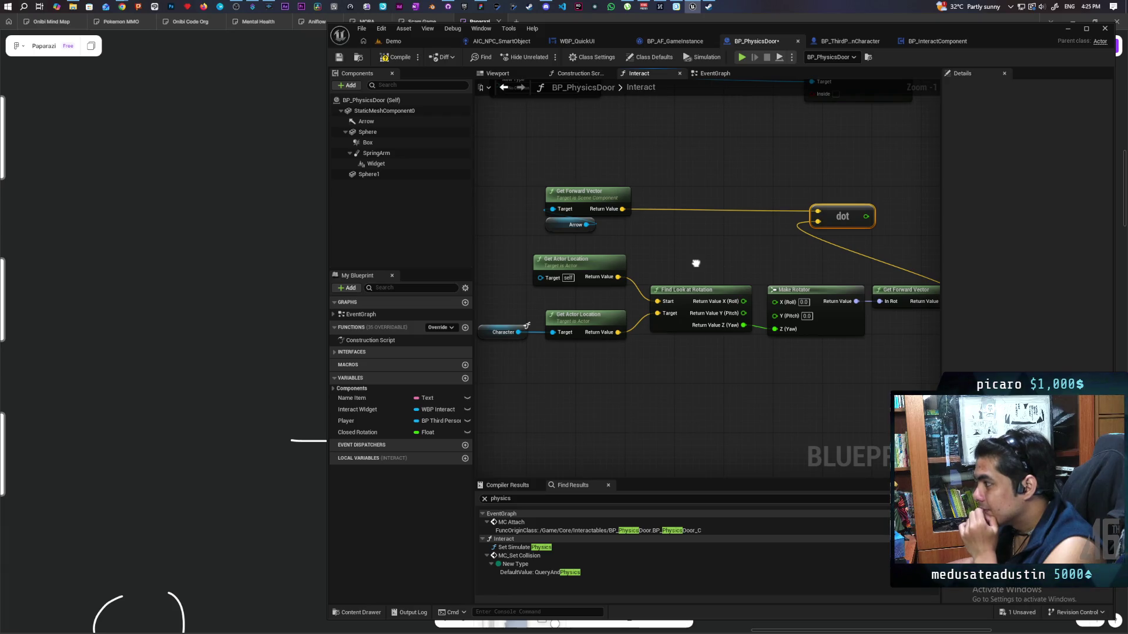
{"action": "mouse_move", "coordinate": [695, 263]}
{"action": "left_mouse_down"}
{"action": "mouse_move", "coordinate": [612, 254]}
{"action": "mouse_move", "coordinate": [617, 268]}
{"action": "left_mouse_up"}
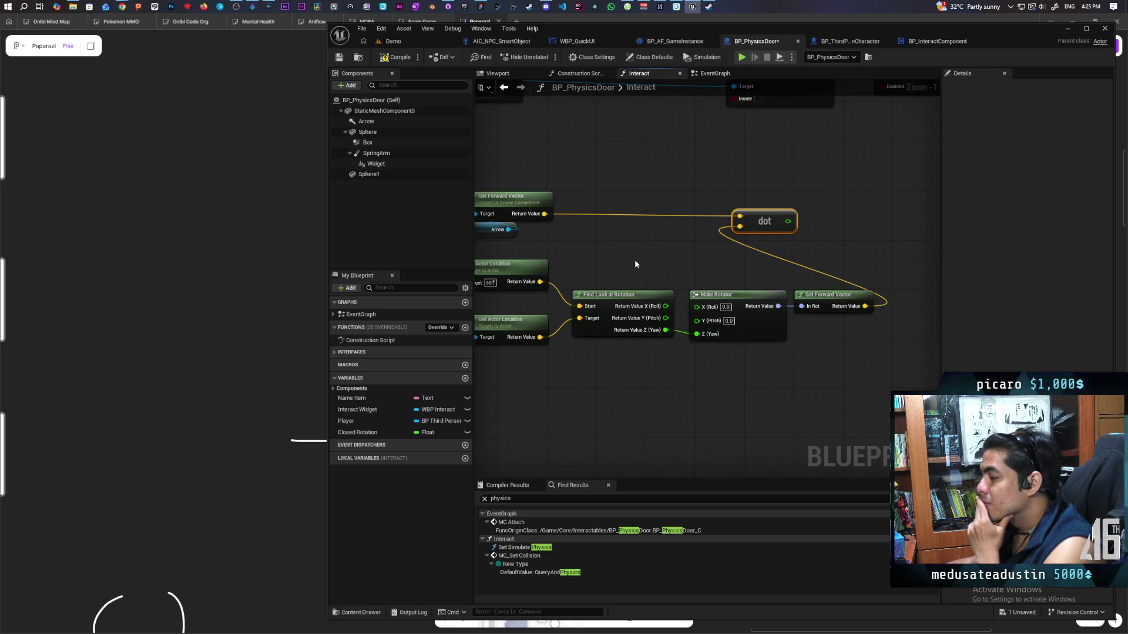
{"action": "mouse_move", "coordinate": [634, 259]}
{"action": "left_mouse_down"}
{"action": "mouse_move", "coordinate": [626, 242]}
{"action": "mouse_move", "coordinate": [695, 265]}
{"action": "mouse_move", "coordinate": [737, 243]}
{"action": "mouse_move", "coordinate": [620, 290]}
{"action": "left_mouse_up"}
Wire a less-than-0.0 check on the dot result into the Inside pin.
{"action": "mouse_move", "coordinate": [751, 260]}
{"action": "left_mouse_down"}
{"action": "mouse_move", "coordinate": [677, 254]}
{"action": "mouse_move", "coordinate": [747, 265]}
{"action": "left_mouse_up"}
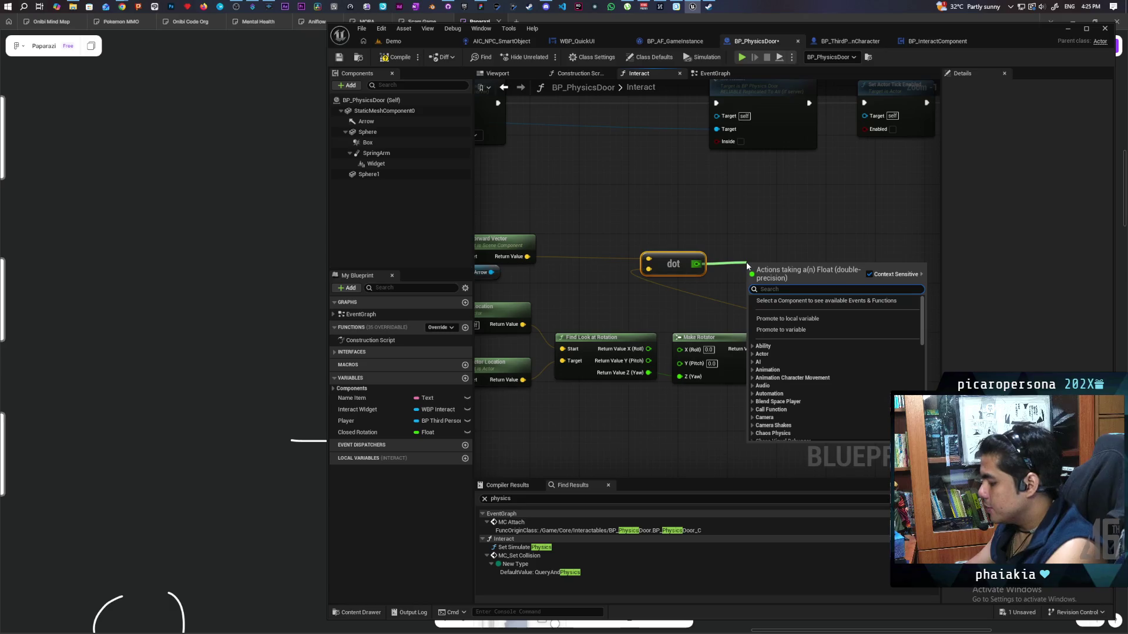
{"action": "type", "text": "<"}
{"action": "key", "text": "Return"}
{"action": "mouse_move", "coordinate": [799, 272]}
{"action": "left_mouse_down"}
{"action": "mouse_move", "coordinate": [759, 188]}
{"action": "mouse_move", "coordinate": [717, 142]}
{"action": "left_mouse_up"}
{"action": "mouse_move", "coordinate": [644, 226]}
{"action": "left_mouse_down"}
{"action": "mouse_move", "coordinate": [738, 192]}
{"action": "mouse_move", "coordinate": [728, 216]}
{"action": "left_mouse_up"}
{"action": "scroll", "coordinate": [728, 217], "scroll_direction": "down", "scroll_amount": 2}
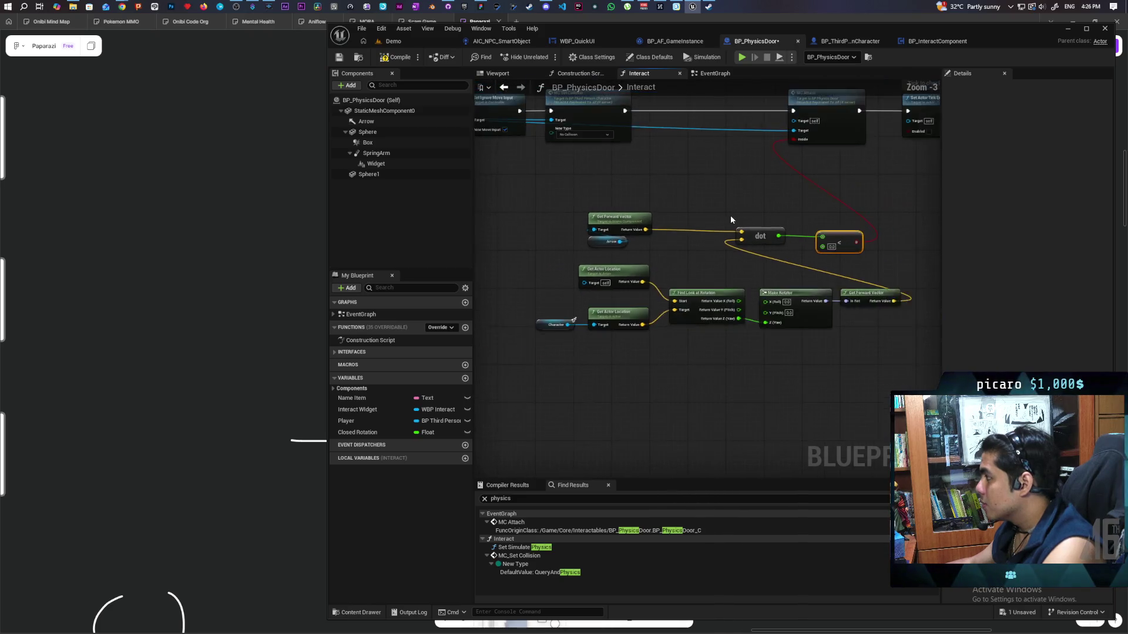
Compile the door blueprint and start a multiplayer play session in the Demo level.
{"action": "left_click", "coordinate": [394, 56]}
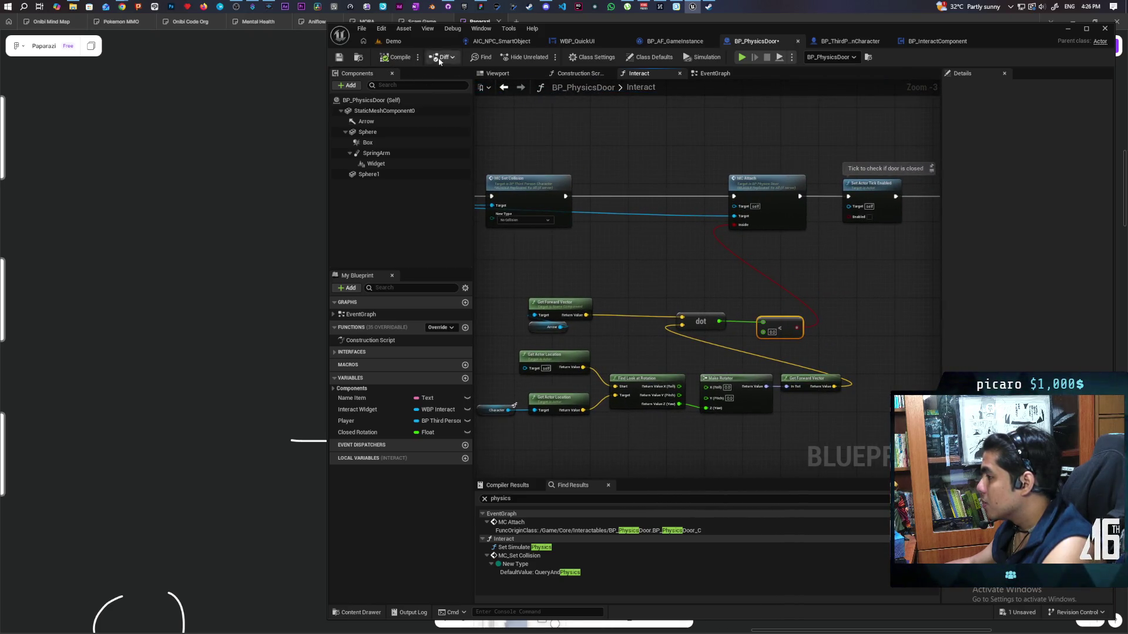
{"action": "left_click", "coordinate": [393, 41]}
{"action": "left_click", "coordinate": [545, 59]}
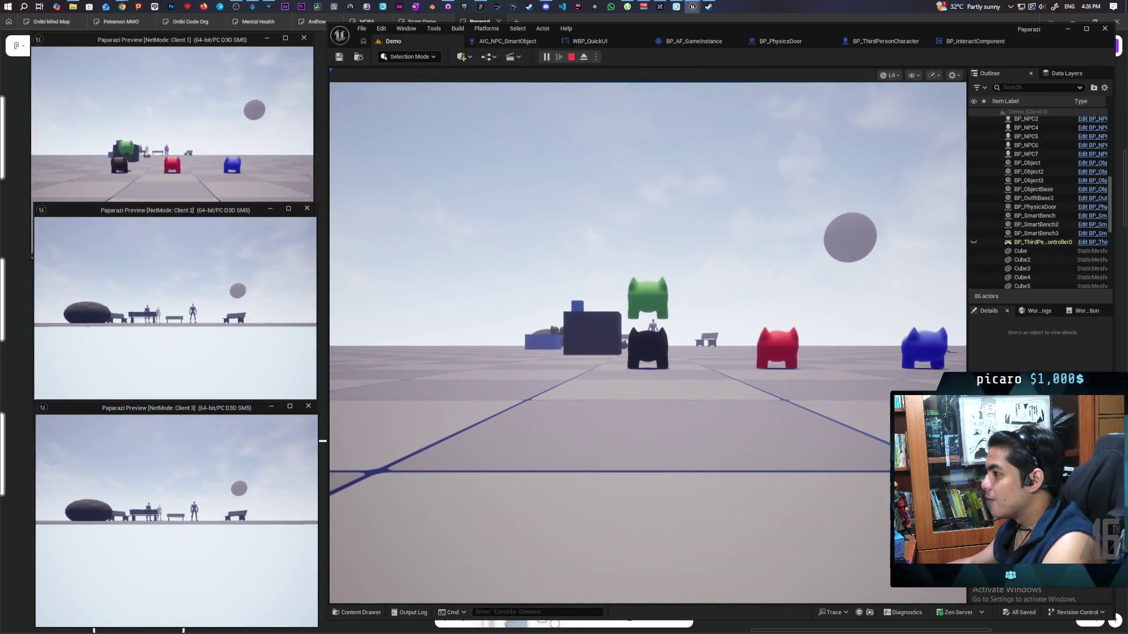
Walk the first and second clients' characters forward in their preview windows.
{"action": "left_click", "coordinate": [209, 154]}
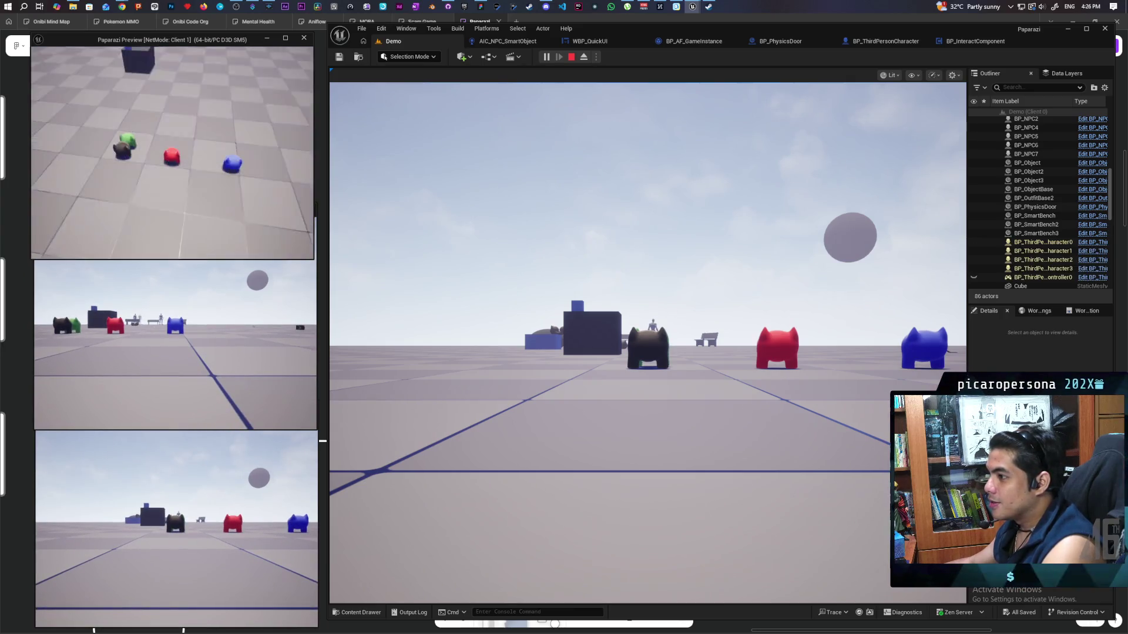
{"action": "key", "text": "w"}
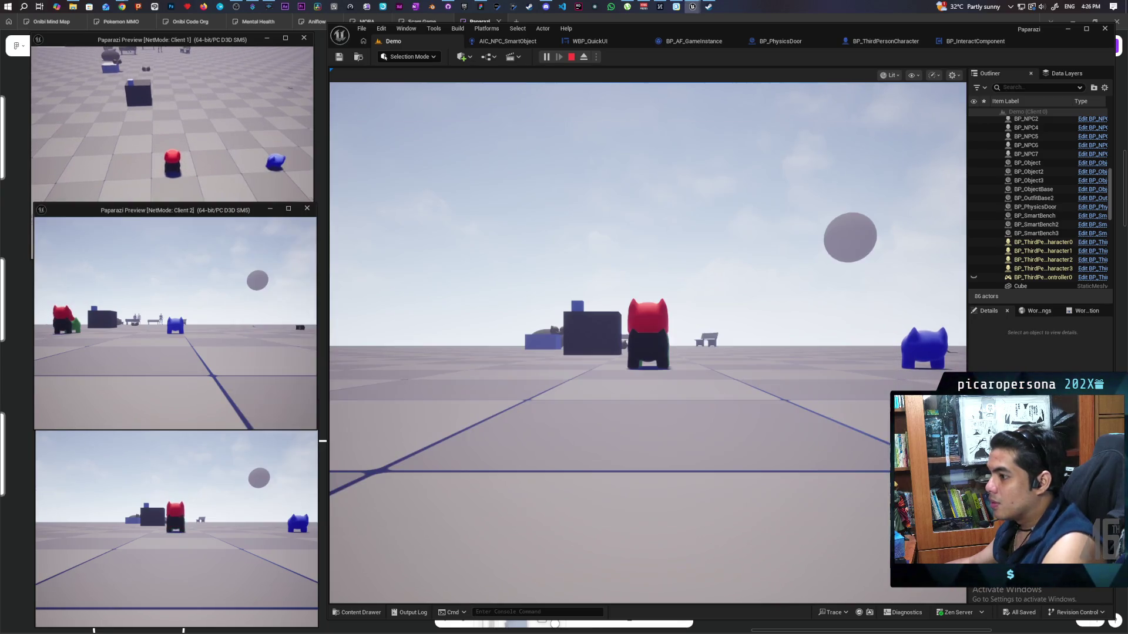
{"action": "left_click", "coordinate": [175, 323]}
{"action": "key", "text": "w"}
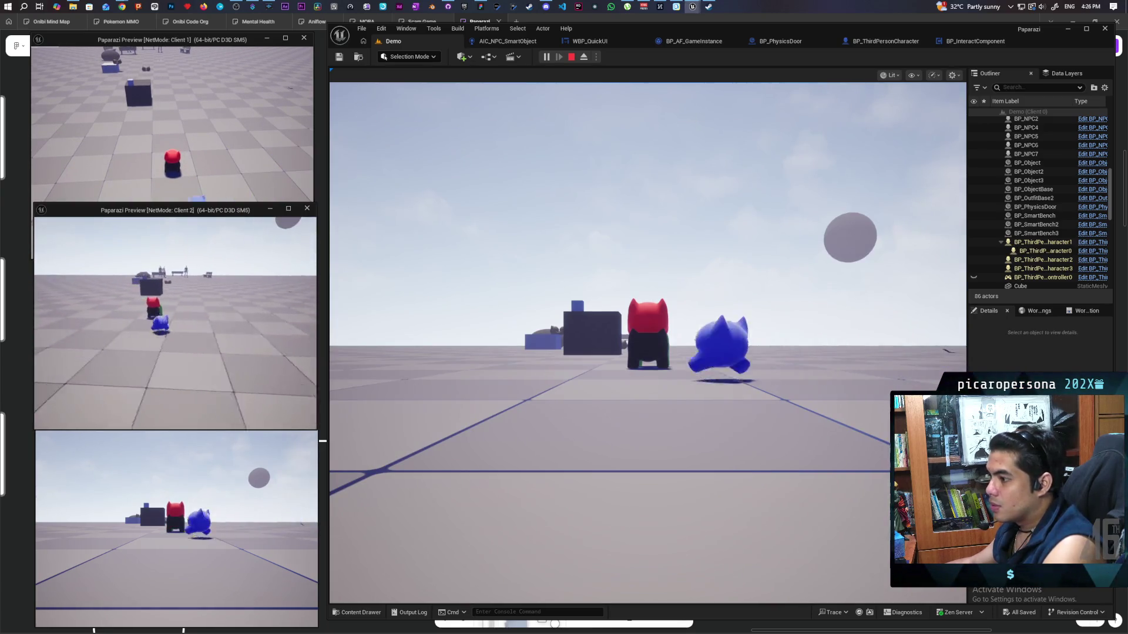
{"action": "left_click", "coordinate": [237, 240]}
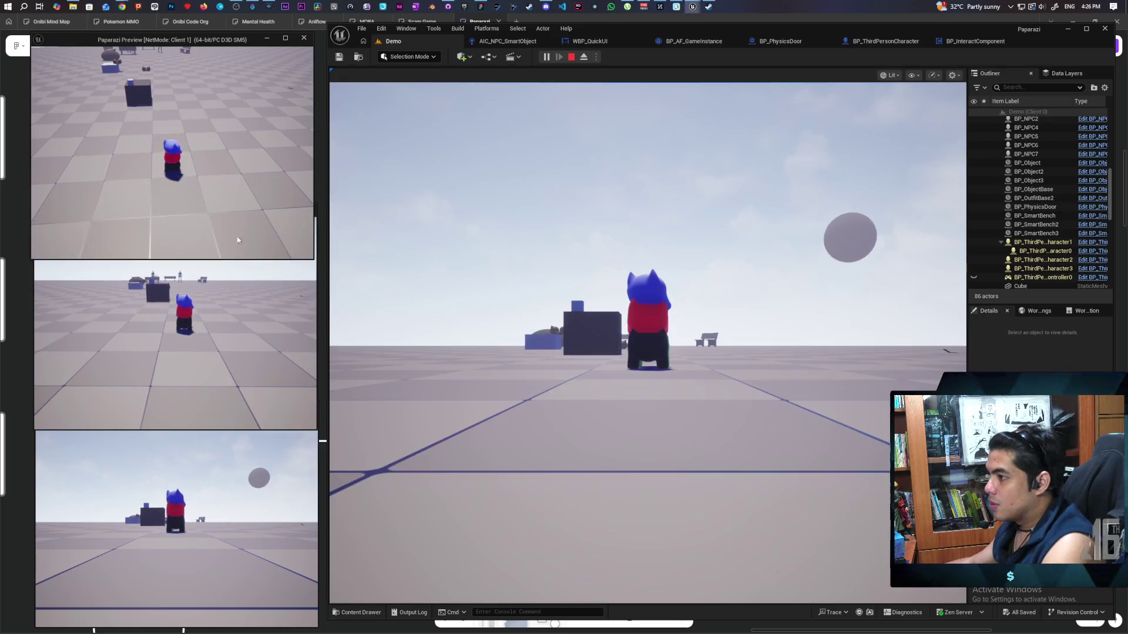
Walk the main character past the bench up to the door in the dark wall.
{"action": "left_click", "coordinate": [646, 340]}
{"action": "key", "text": "w"}
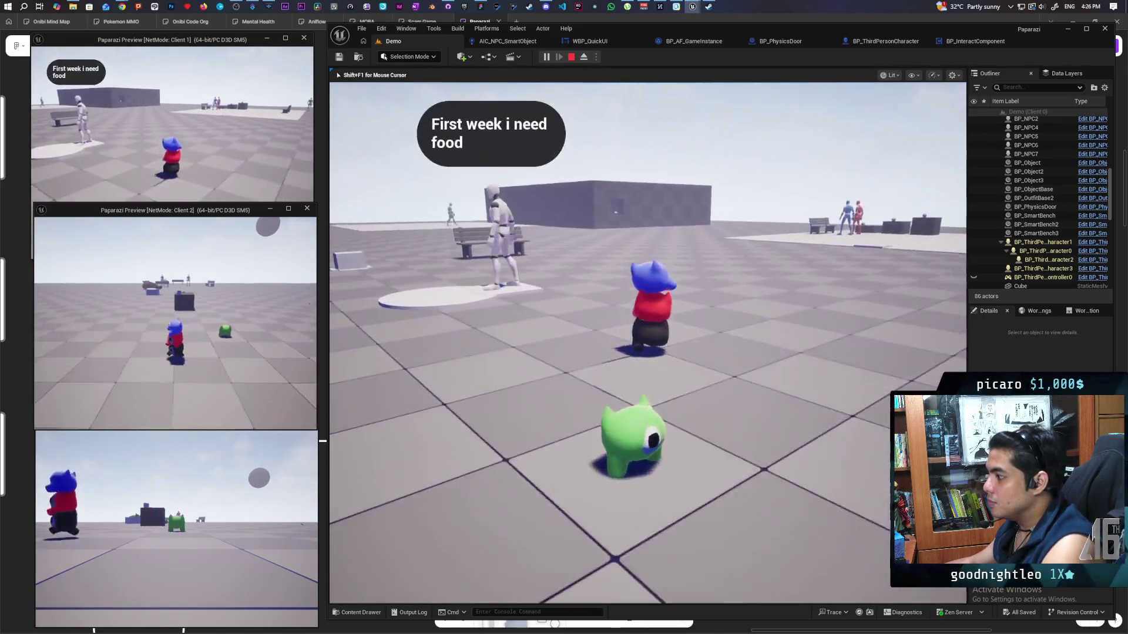
{"action": "key", "text": "w"}
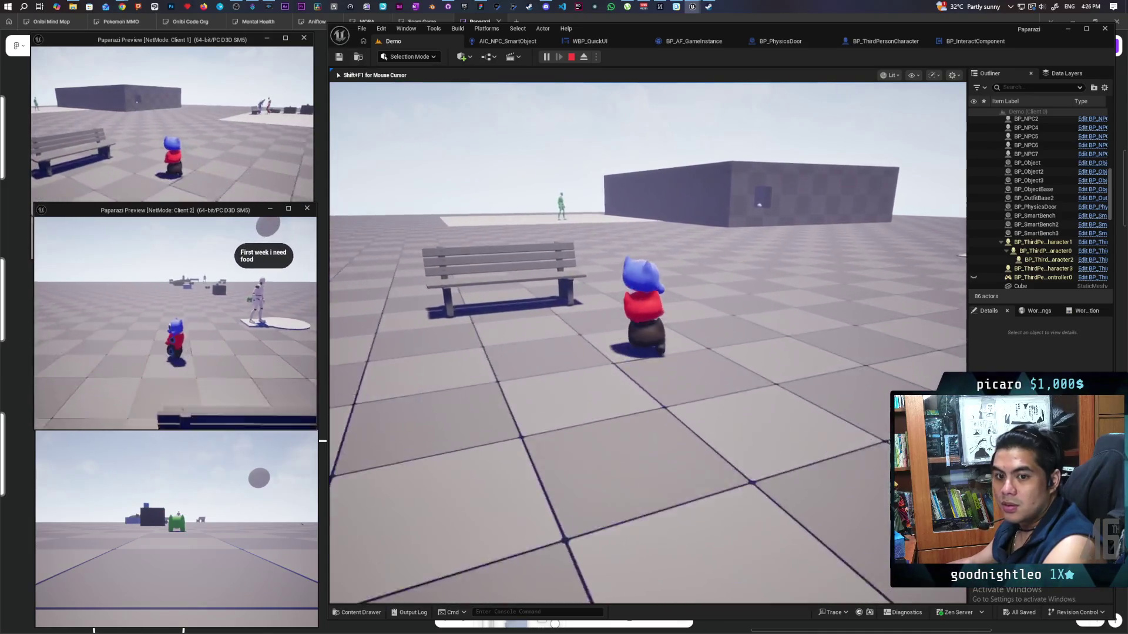
{"action": "key", "text": "w"}
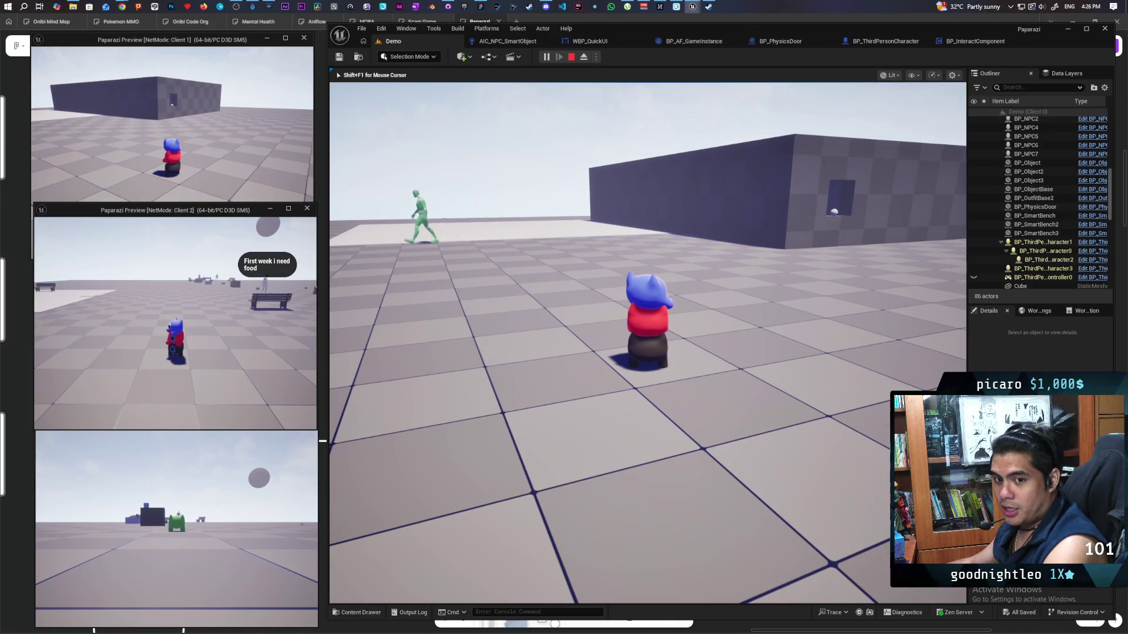
{"action": "key", "text": "w"}
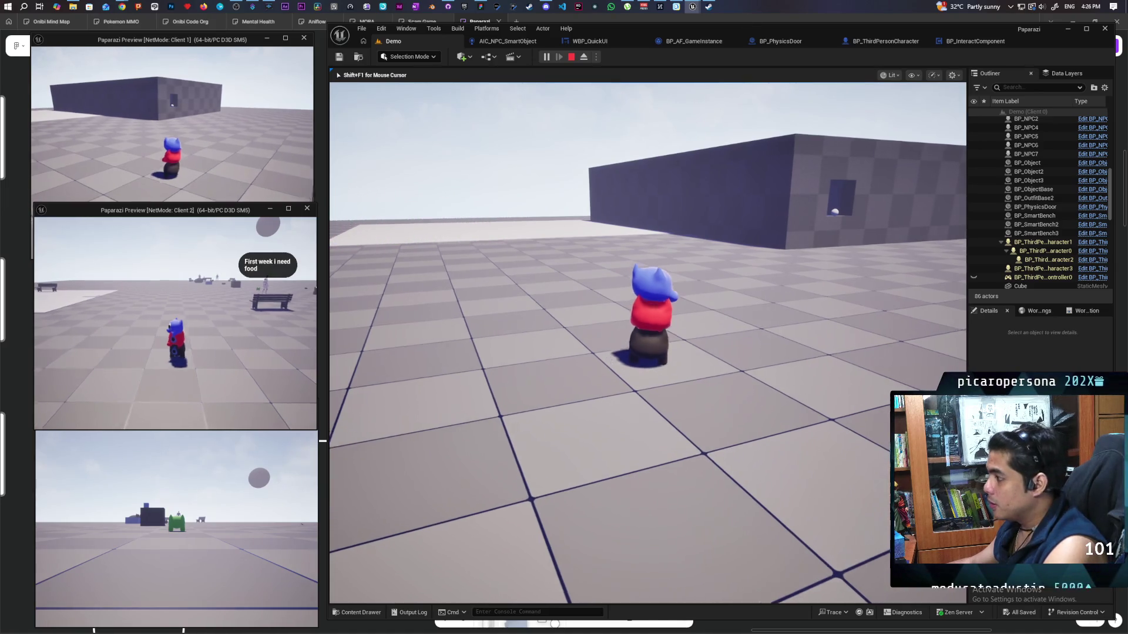
{"action": "key", "text": "w"}
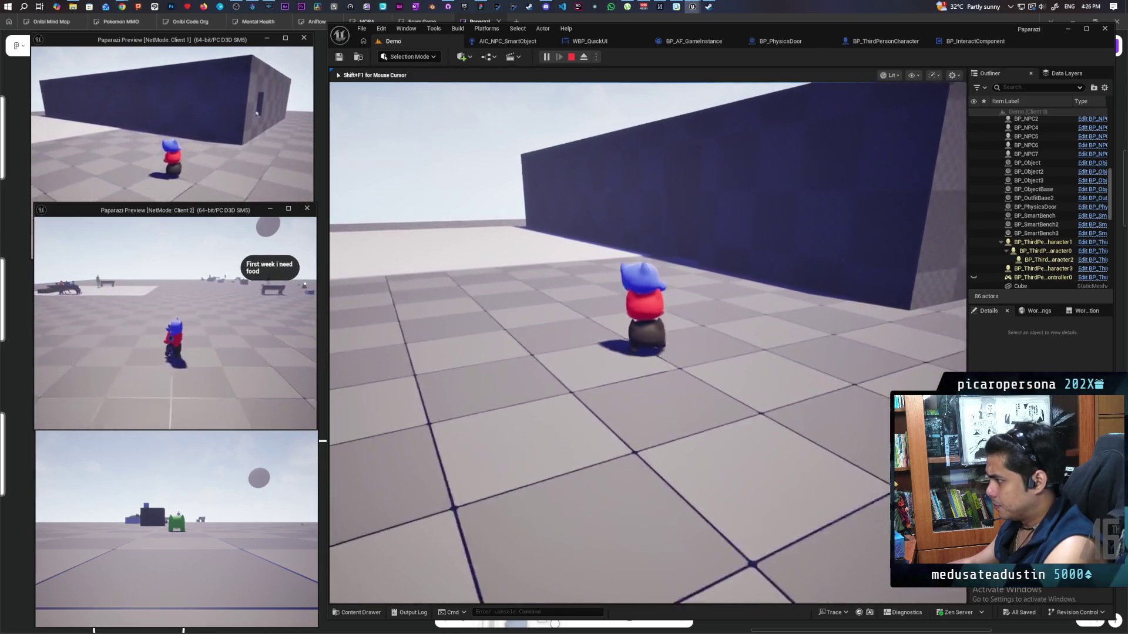
{"action": "key", "text": "w"}
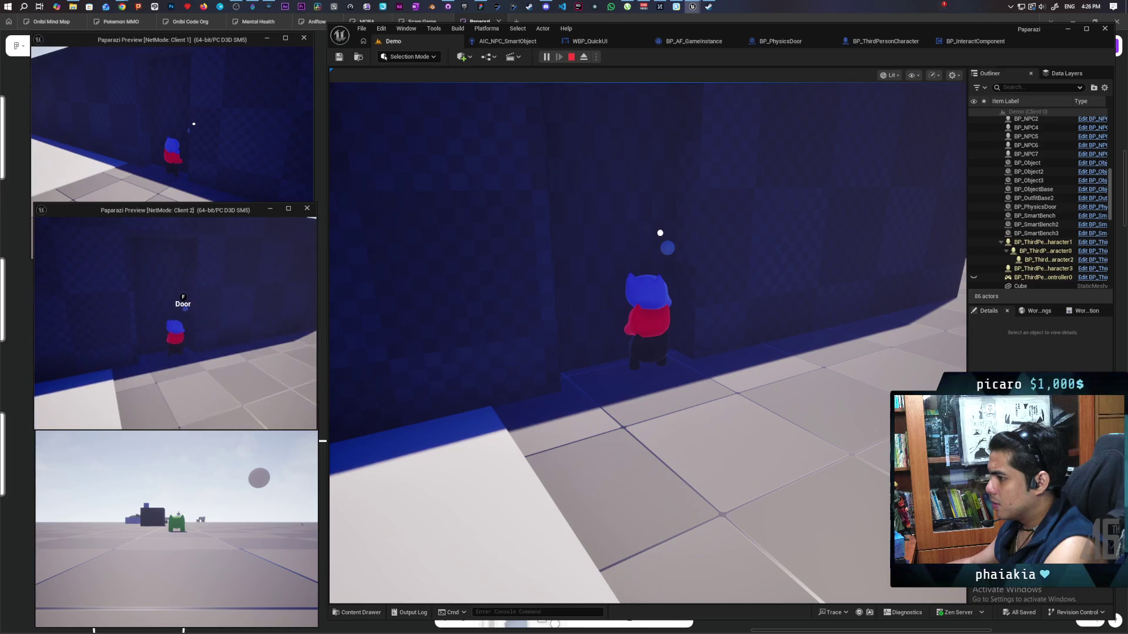
Interact with the door with F and check the result from the Client 2 view.
{"action": "left_click", "coordinate": [594, 359]}
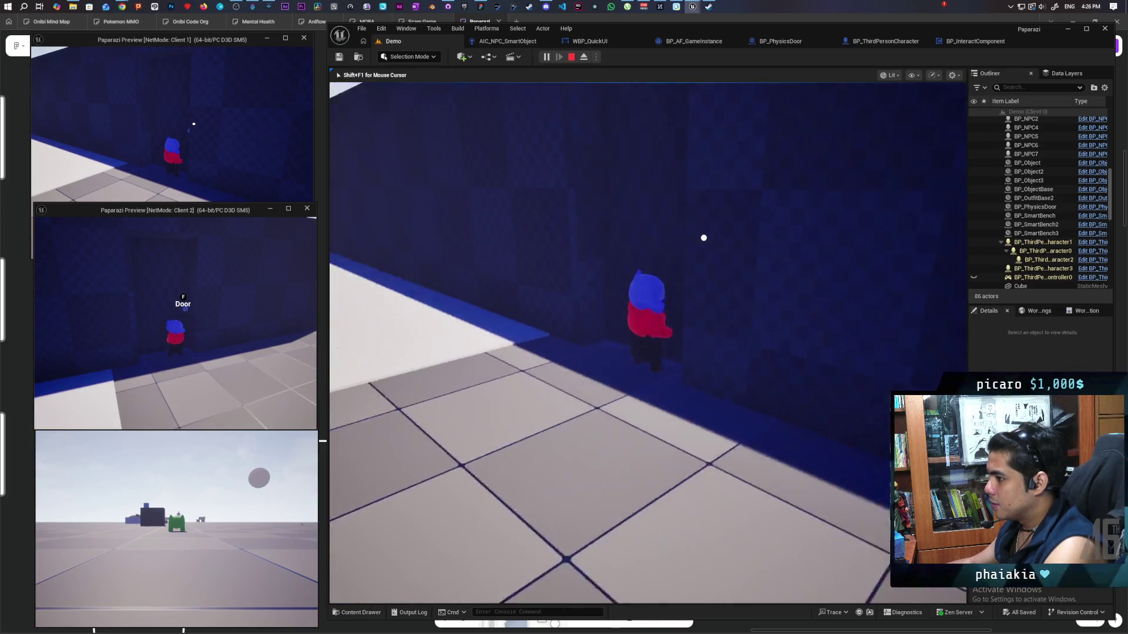
{"action": "key", "text": "f"}
{"action": "key", "text": "shift+F1"}
{"action": "left_click", "coordinate": [597, 327]}
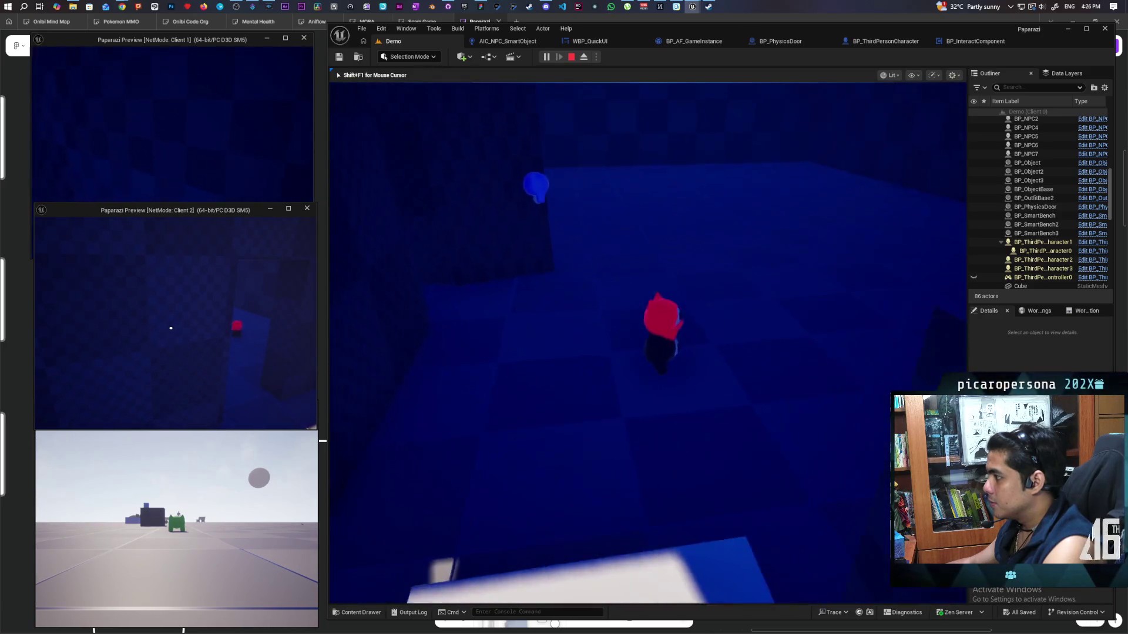
{"action": "key", "text": "shift+F1"}
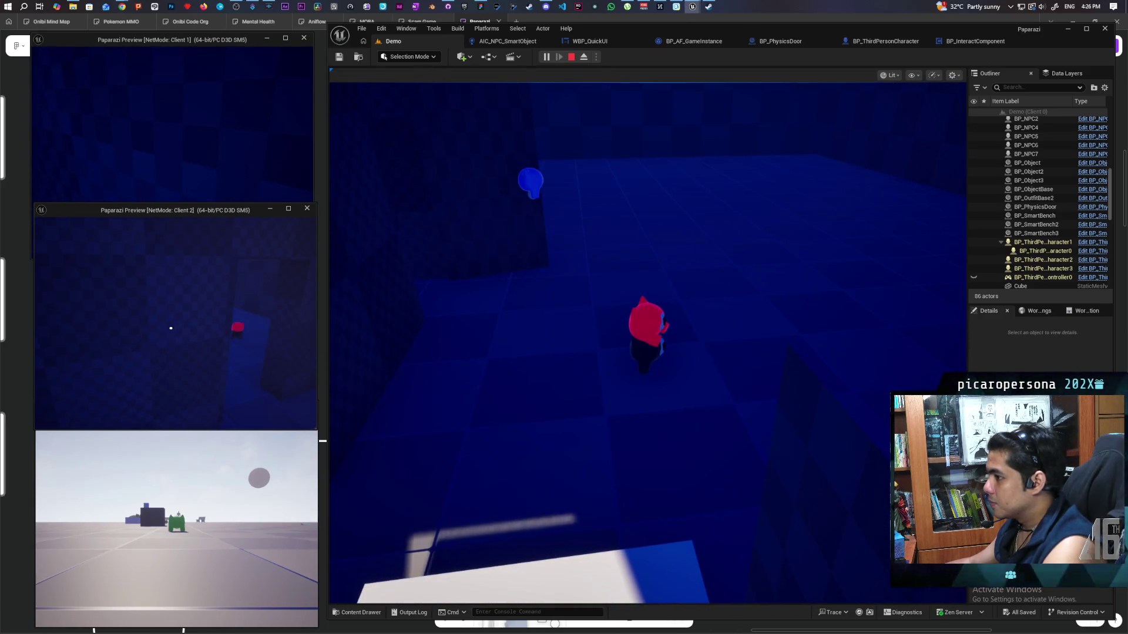
{"action": "left_click", "coordinate": [171, 326]}
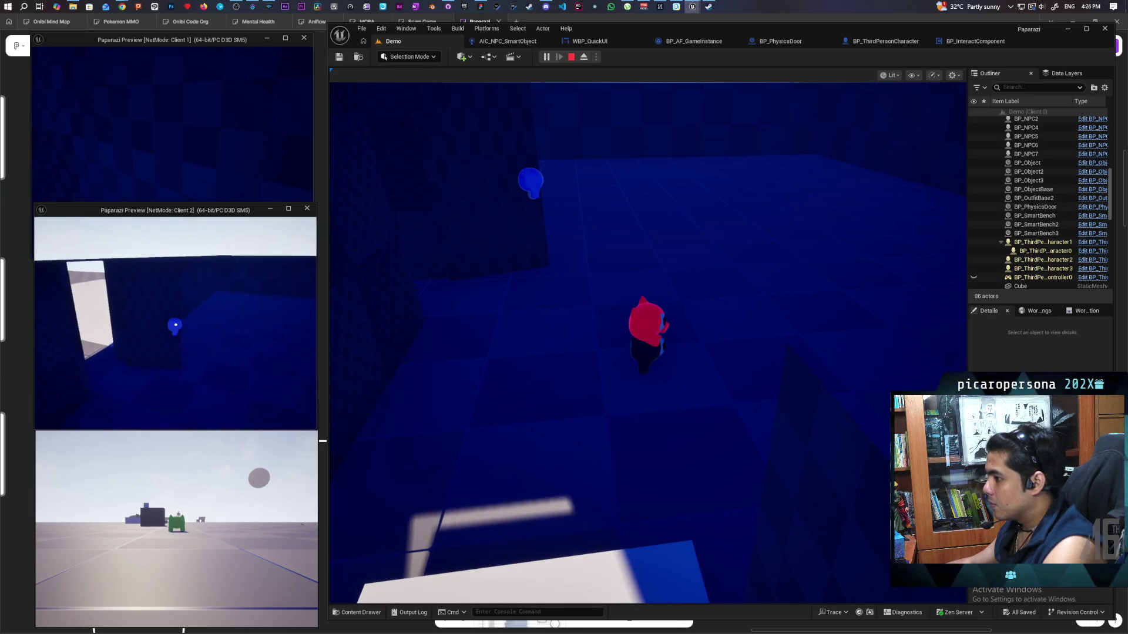
In the multiplayer play test, walk the main-view character across the floor and trigger the interaction check.
{"action": "left_click", "coordinate": [171, 326]}
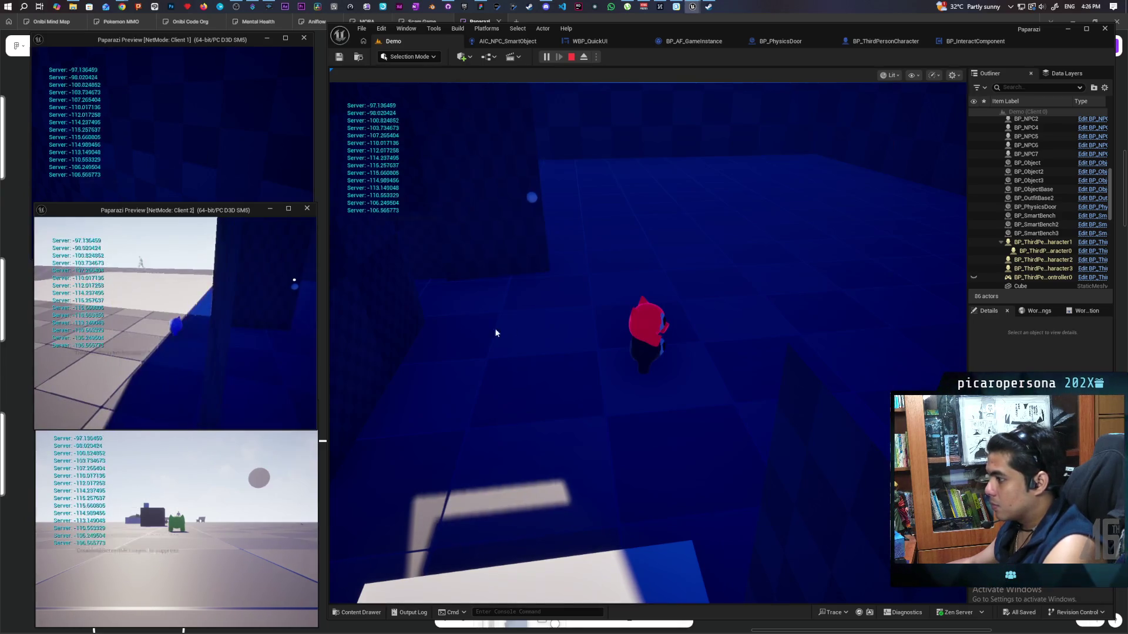
{"action": "left_click", "coordinate": [496, 330]}
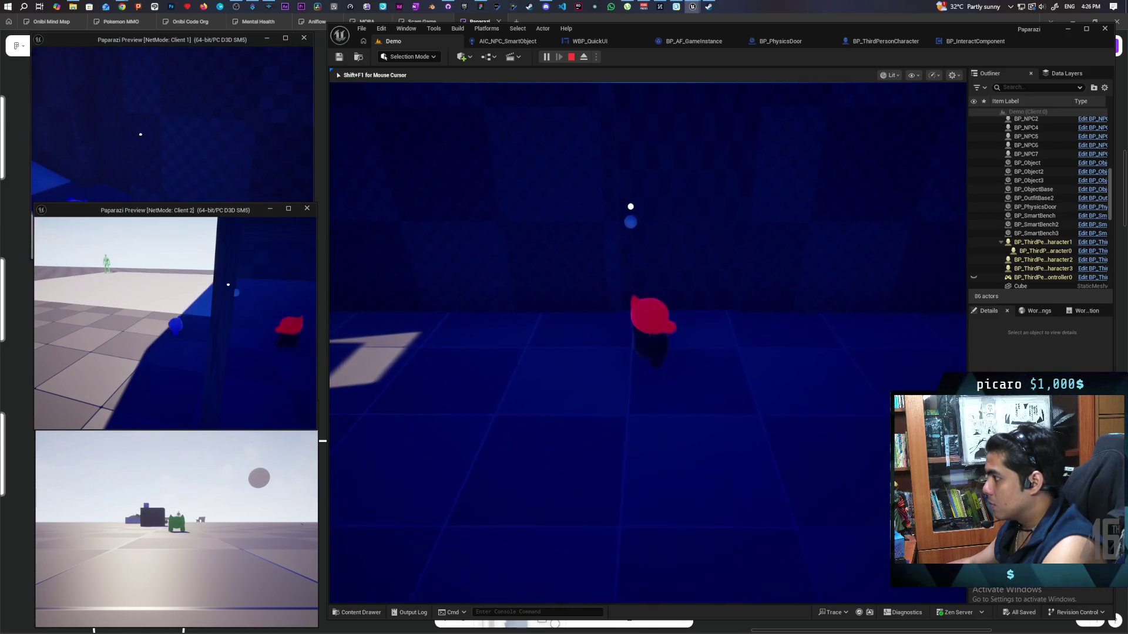
{"action": "key", "text": "w"}
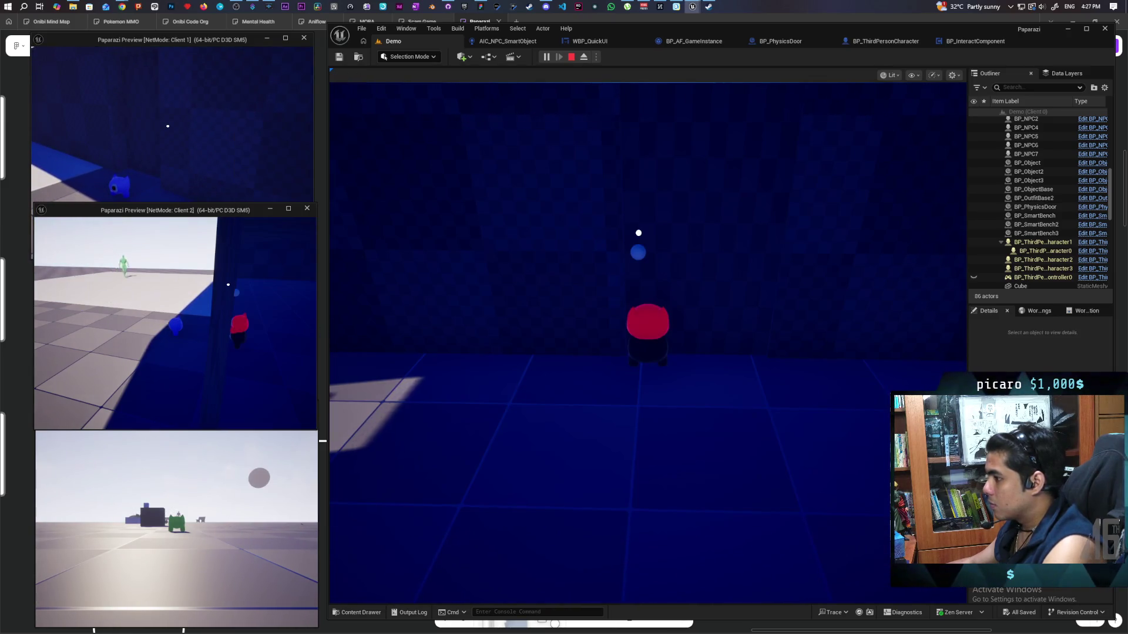
{"action": "key", "text": "a"}
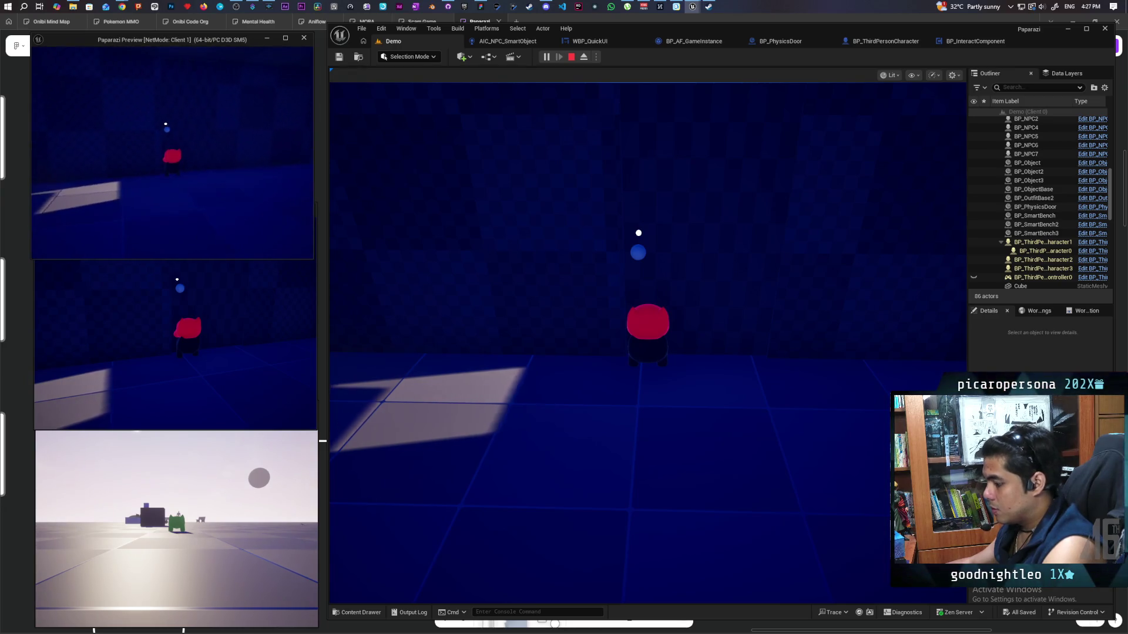
{"action": "key", "text": "e"}
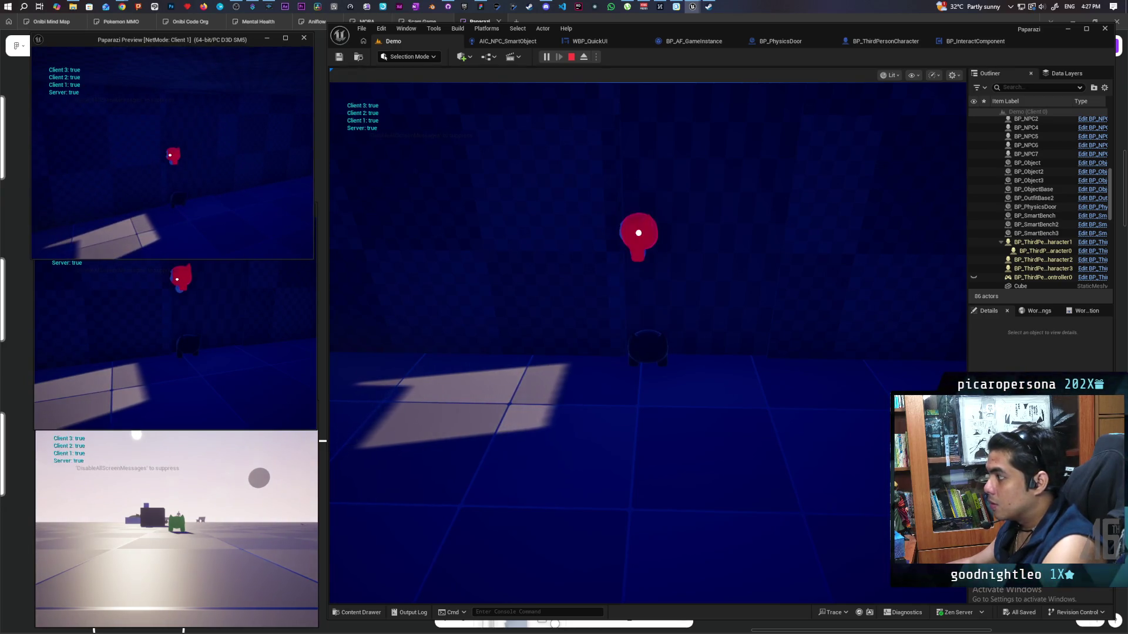
Walk Client 2's character into BP_PhysicsDoor to open it, then stop the play session.
{"action": "left_click", "coordinate": [432, 206]}
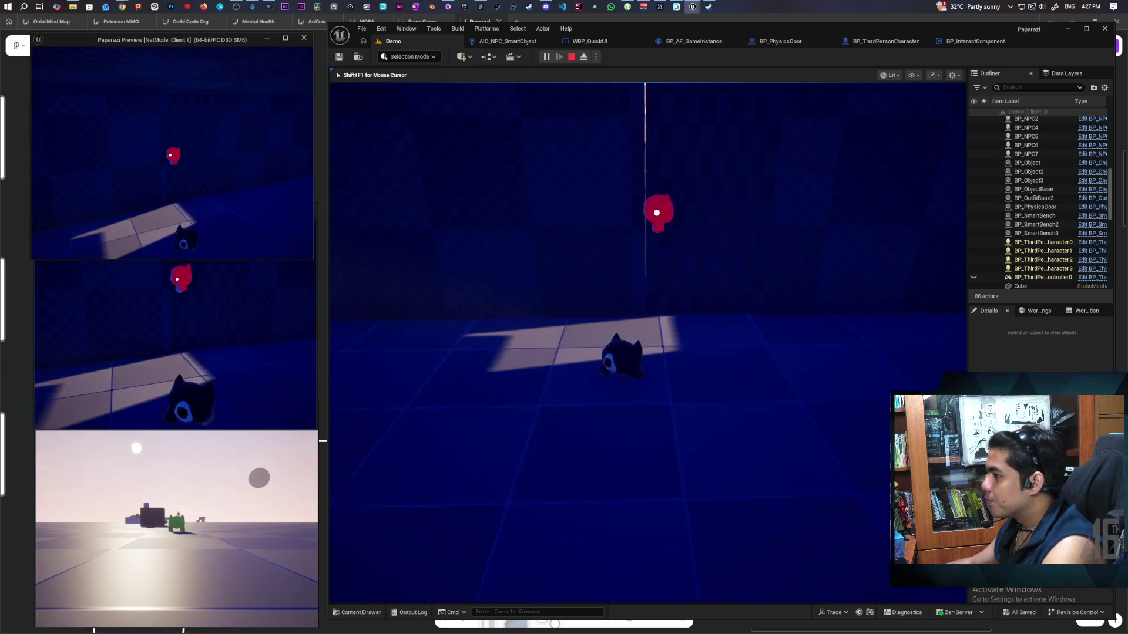
{"action": "key", "text": "shift+F1"}
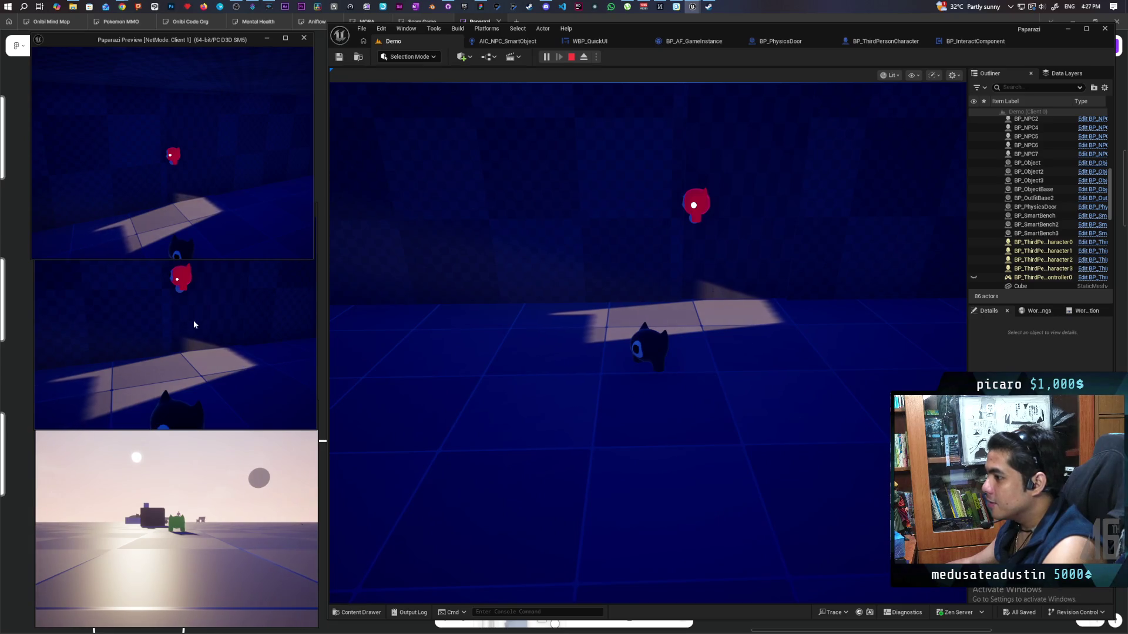
{"action": "left_click", "coordinate": [206, 312]}
{"action": "key", "text": "w"}
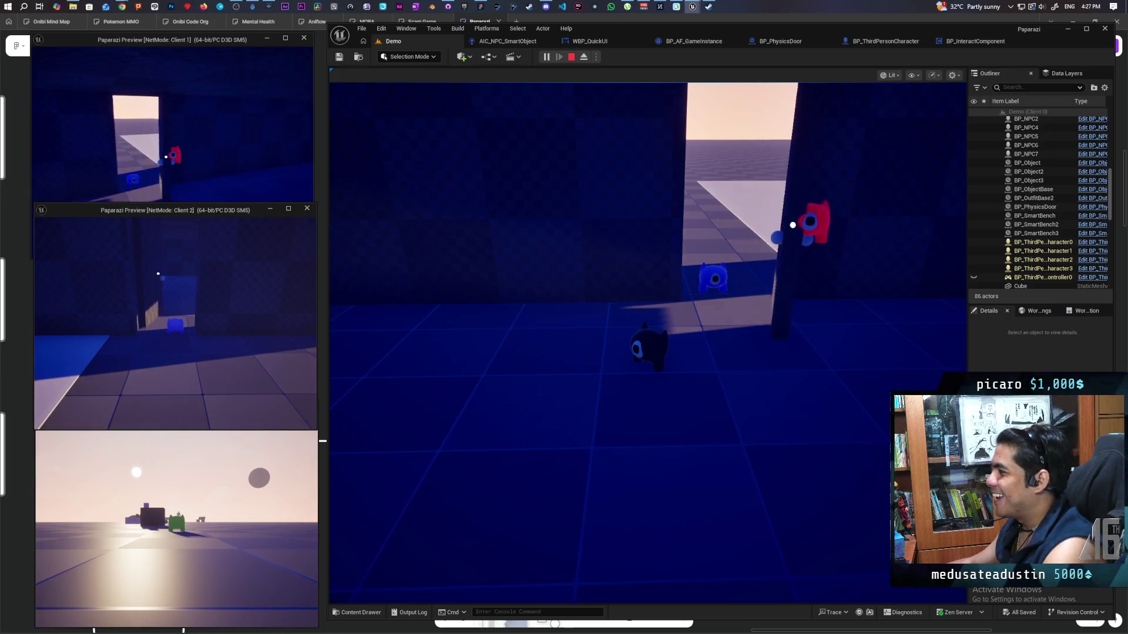
{"action": "key", "text": "Escape"}
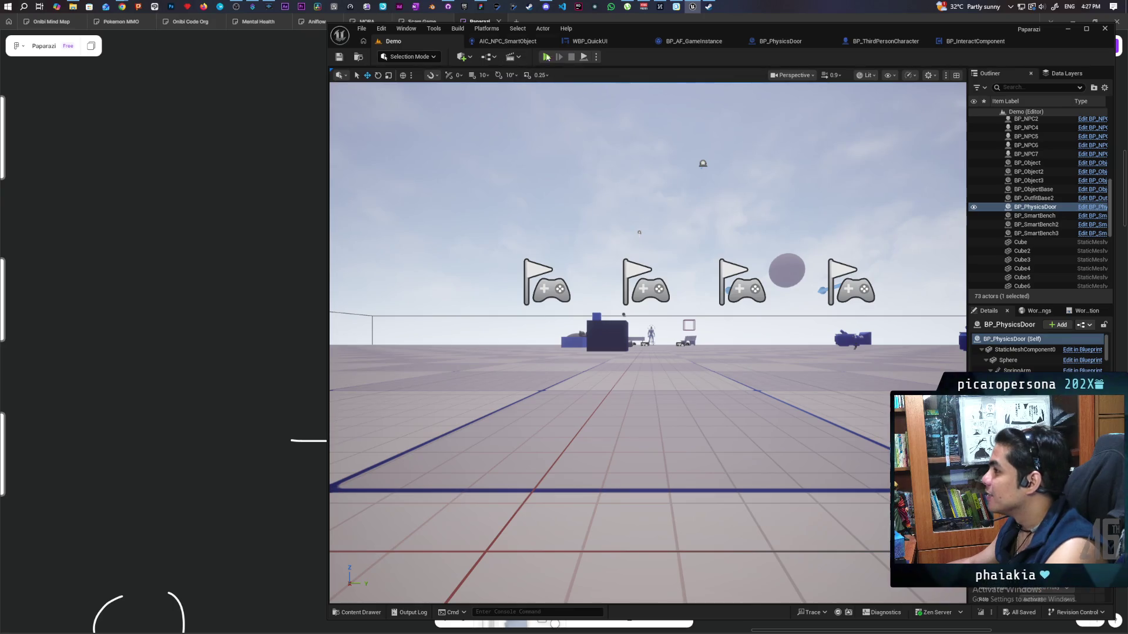
{"action": "left_click", "coordinate": [449, 7]}
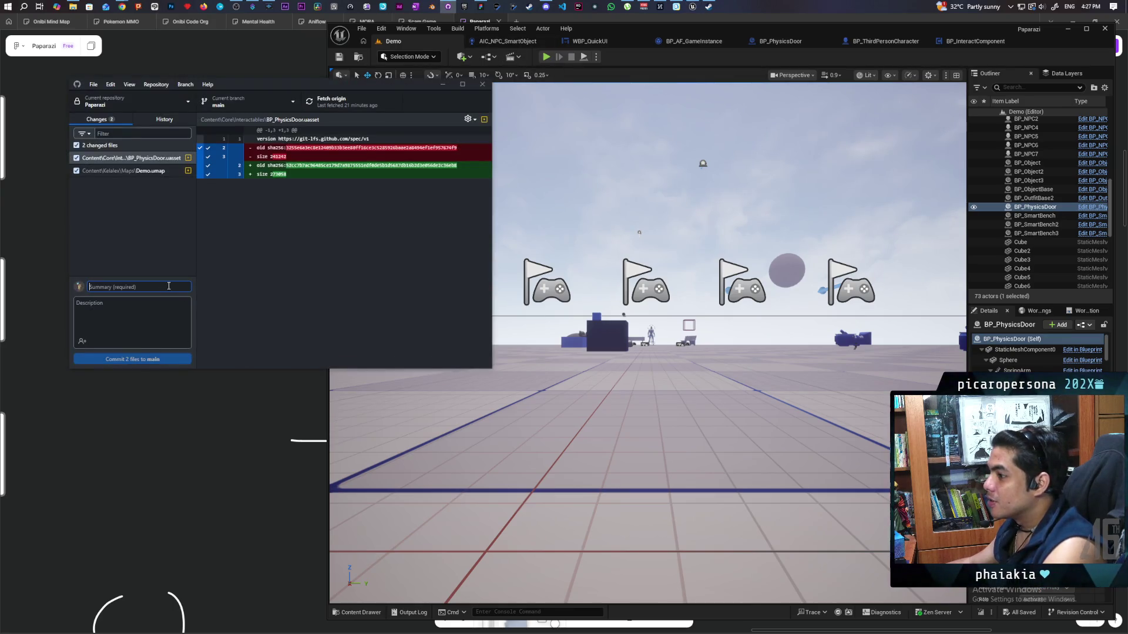
Commit BP_PhysicsDoor.uasset and Demo.umap to main as 'fixed attach to door from inside' and push to origin.
{"action": "type", "text": "fixed"}
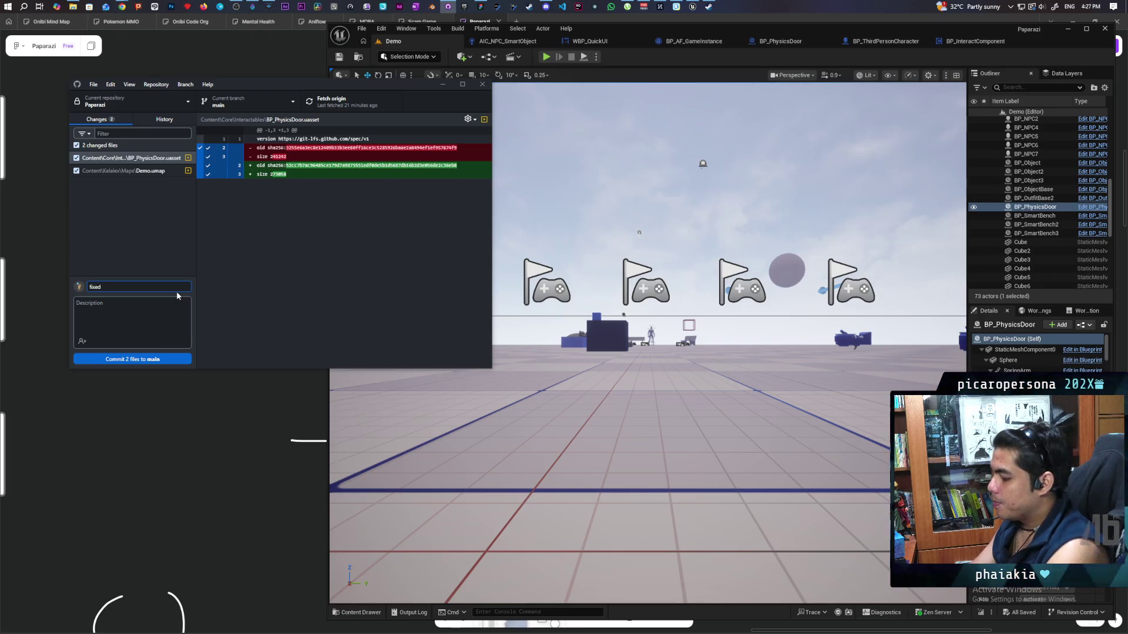
{"action": "type", "text": " attach to door from inside"}
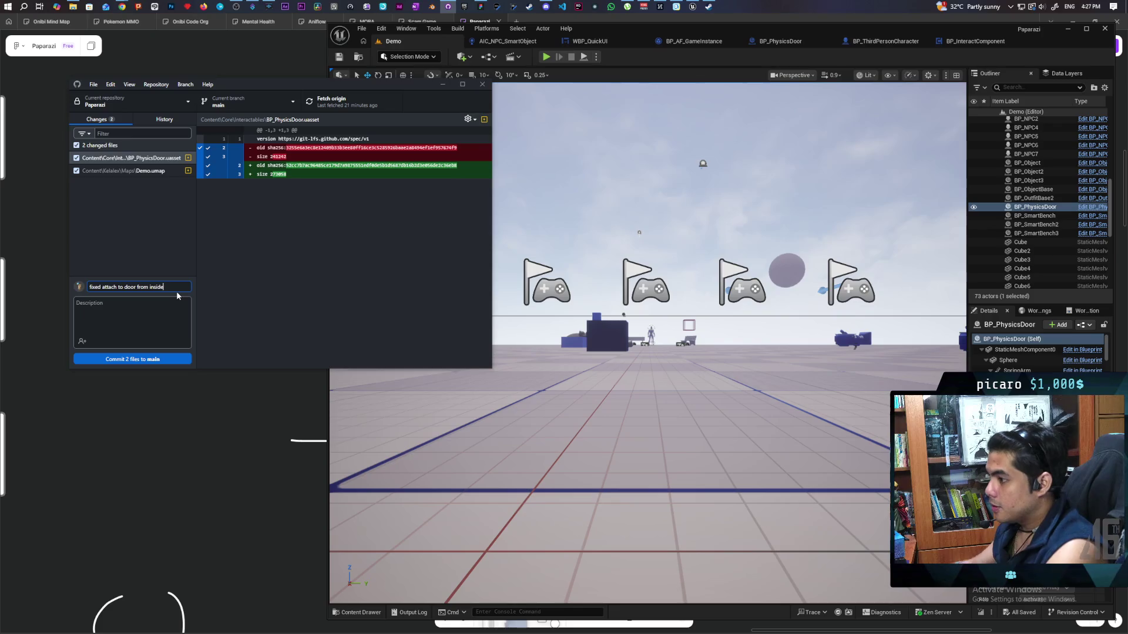
{"action": "left_click", "coordinate": [170, 359]}
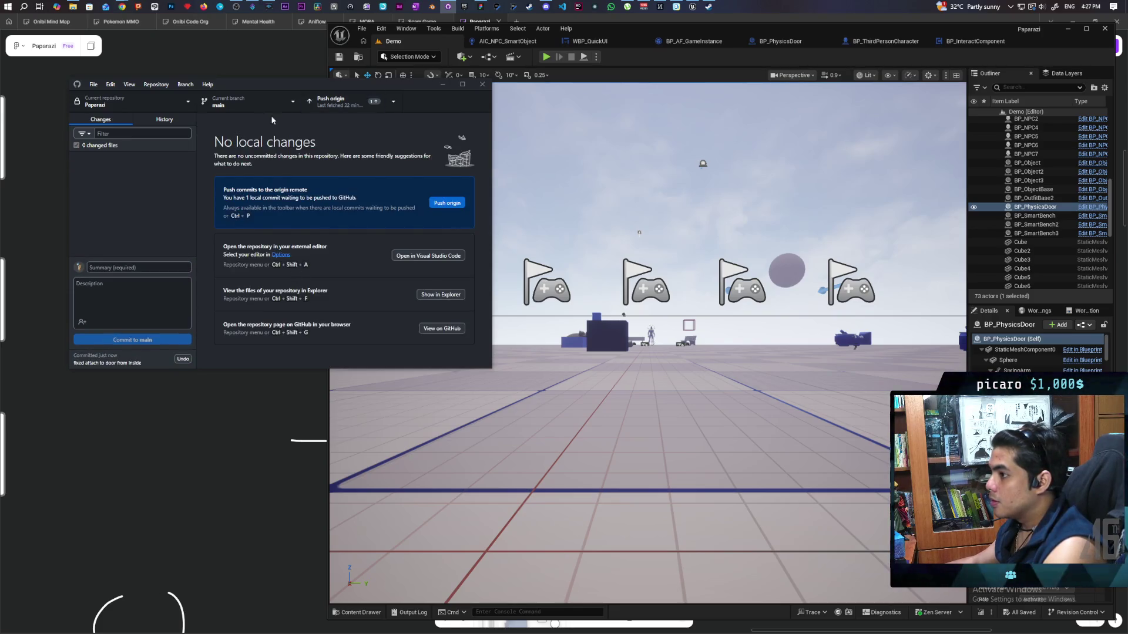
{"action": "left_click", "coordinate": [170, 119]}
{"action": "left_click", "coordinate": [123, 119]}
{"action": "left_click", "coordinate": [338, 103]}
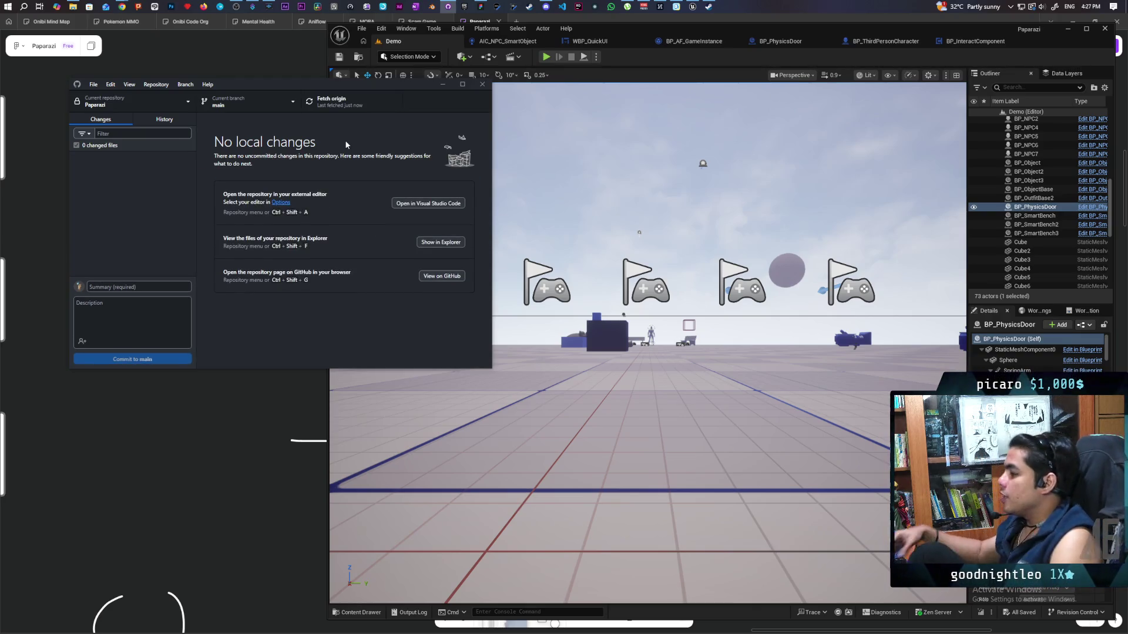
{"action": "mouse_move", "coordinate": [587, 294]}
{"action": "left_mouse_down"}
{"action": "mouse_move", "coordinate": [576, 305]}
{"action": "mouse_move", "coordinate": [581, 247]}
{"action": "mouse_move", "coordinate": [588, 329]}
{"action": "mouse_move", "coordinate": [587, 282]}
{"action": "left_mouse_up"}
{"action": "key", "text": "f"}
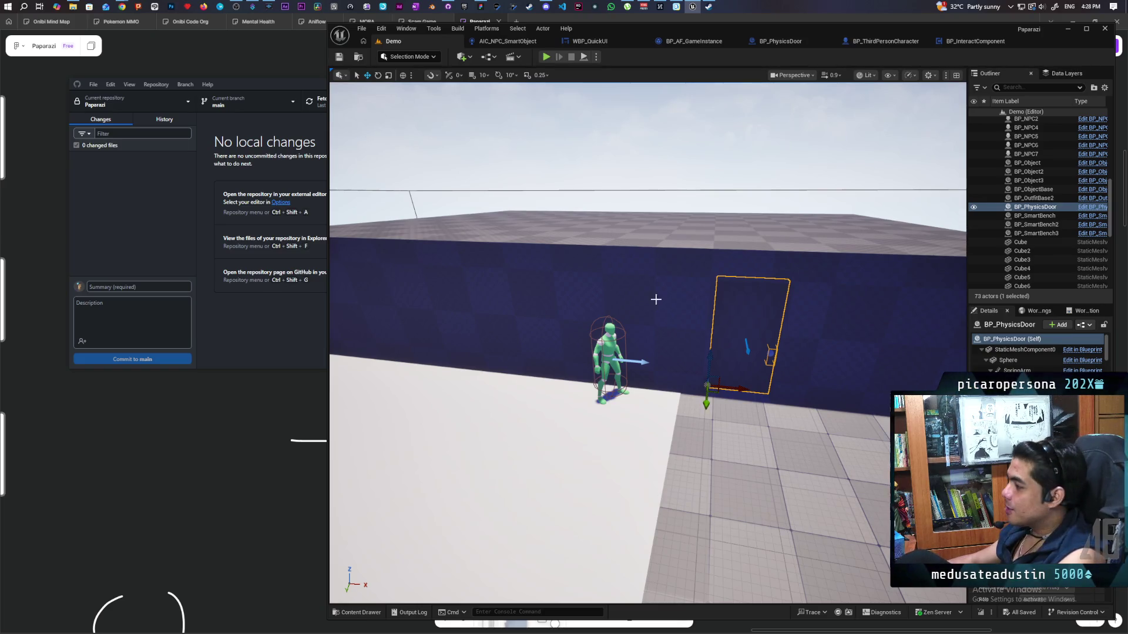
Move the Unreal camera in closer above the door, then bring up the whiteboard and pan it right.
{"action": "mouse_move", "coordinate": [675, 295]}
{"action": "left_mouse_down"}
{"action": "mouse_move", "coordinate": [675, 311]}
{"action": "mouse_move", "coordinate": [675, 289]}
{"action": "mouse_move", "coordinate": [689, 291]}
{"action": "left_mouse_up"}
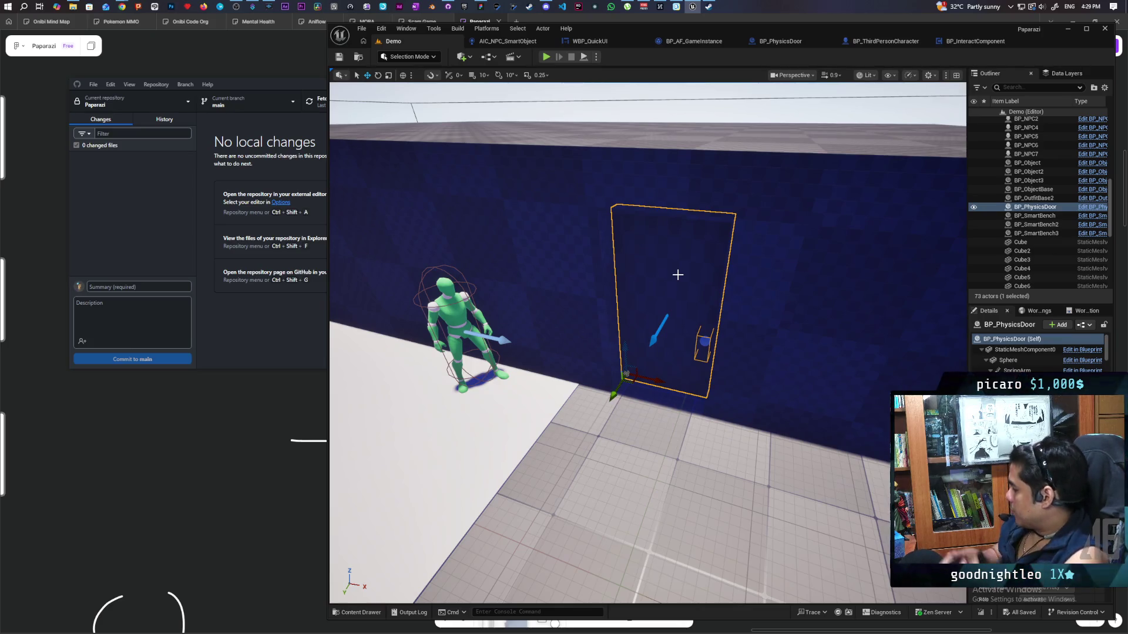
{"action": "left_click", "coordinate": [226, 420]}
{"action": "mouse_move", "coordinate": [550, 306]}
{"action": "left_mouse_down"}
{"action": "mouse_move", "coordinate": [561, 324]}
{"action": "mouse_move", "coordinate": [667, 330]}
{"action": "mouse_move", "coordinate": [677, 295]}
{"action": "mouse_move", "coordinate": [662, 382]}
{"action": "mouse_move", "coordinate": [753, 433]}
{"action": "mouse_move", "coordinate": [813, 503]}
{"action": "left_mouse_up"}
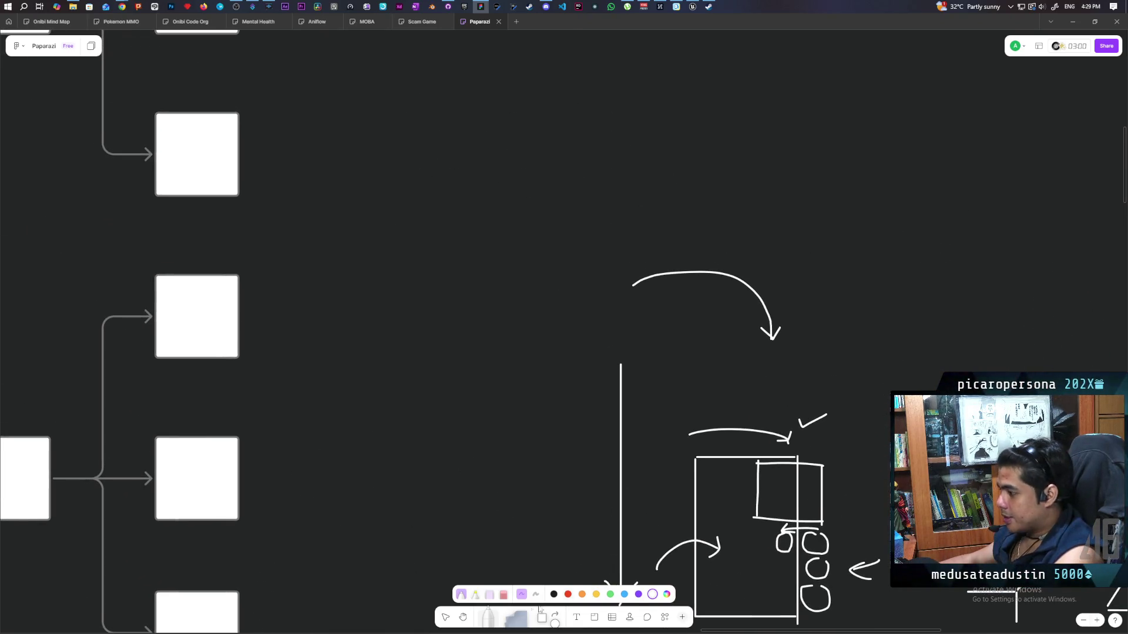
Pan and zoom the board to the empty area beside the flowchart and earlier sketches.
{"action": "key", "text": "v"}
{"action": "scroll", "coordinate": [669, 273], "scroll_direction": "down", "scroll_amount": 5}
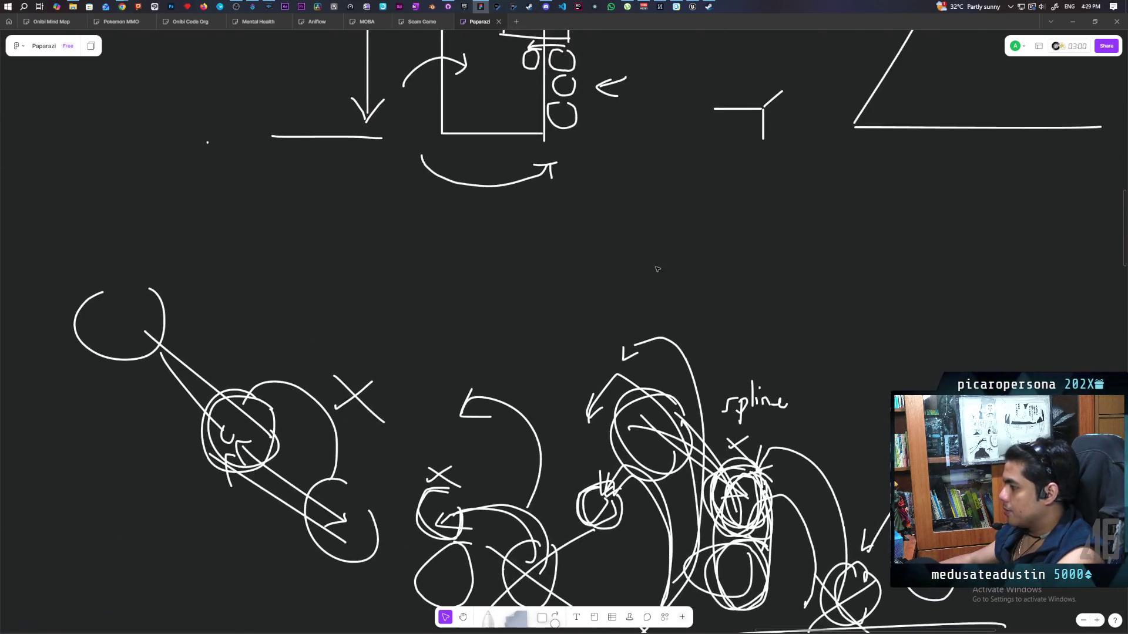
{"action": "scroll", "coordinate": [668, 273], "scroll_direction": "down", "scroll_amount": 5}
{"action": "left_click_drag", "start_coordinate": [669, 273], "coordinate": [616, 320]}
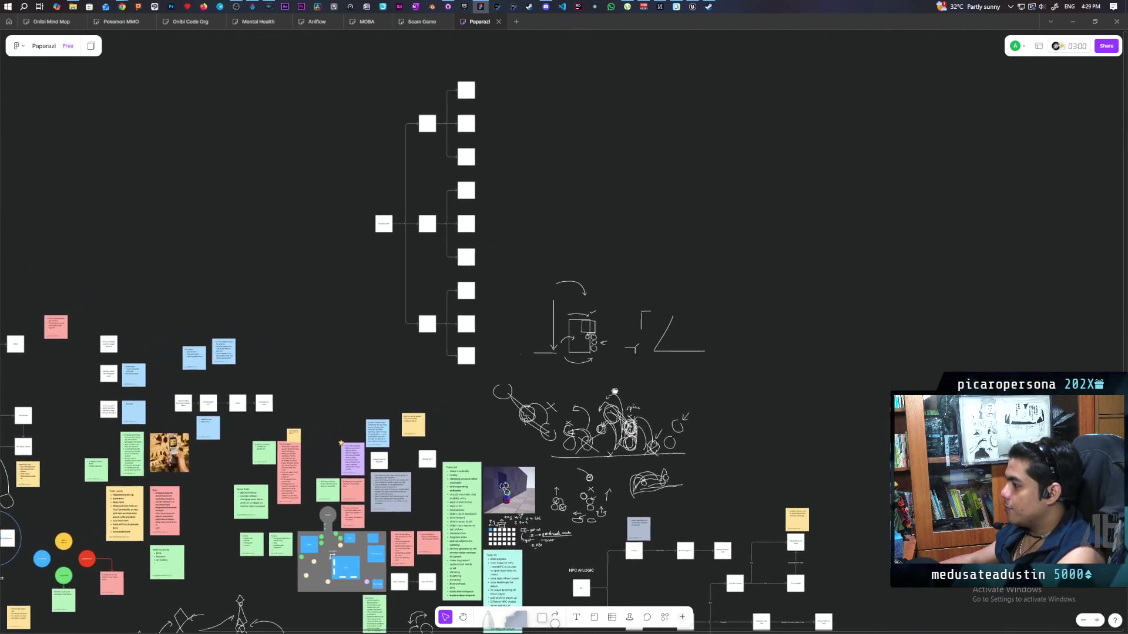
{"action": "mouse_move", "coordinate": [614, 391]}
{"action": "left_mouse_down"}
{"action": "mouse_move", "coordinate": [598, 392]}
{"action": "mouse_move", "coordinate": [601, 441]}
{"action": "mouse_move", "coordinate": [634, 454]}
{"action": "mouse_move", "coordinate": [556, 322]}
{"action": "left_mouse_up"}
{"action": "scroll", "coordinate": [555, 323], "scroll_direction": "up", "scroll_amount": 10}
{"action": "scroll", "coordinate": [555, 338], "scroll_direction": "up", "scroll_amount": 1}
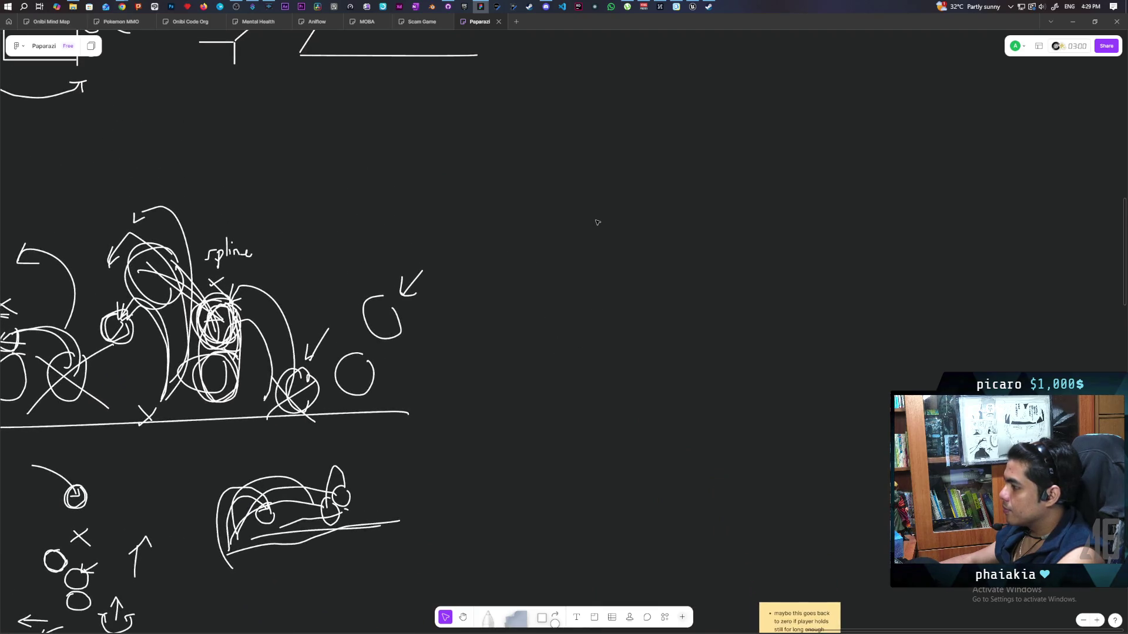
Sketch two vertical wall lines with a diagonal door stroke angled outward between them.
{"action": "left_click", "coordinate": [487, 615]}
{"action": "left_click_drag", "start_coordinate": [597, 104], "coordinate": [597, 141]}
{"action": "left_click_drag", "start_coordinate": [599, 254], "coordinate": [599, 432]}
{"action": "scroll", "coordinate": [627, 287], "scroll_direction": "up", "scroll_amount": 3}
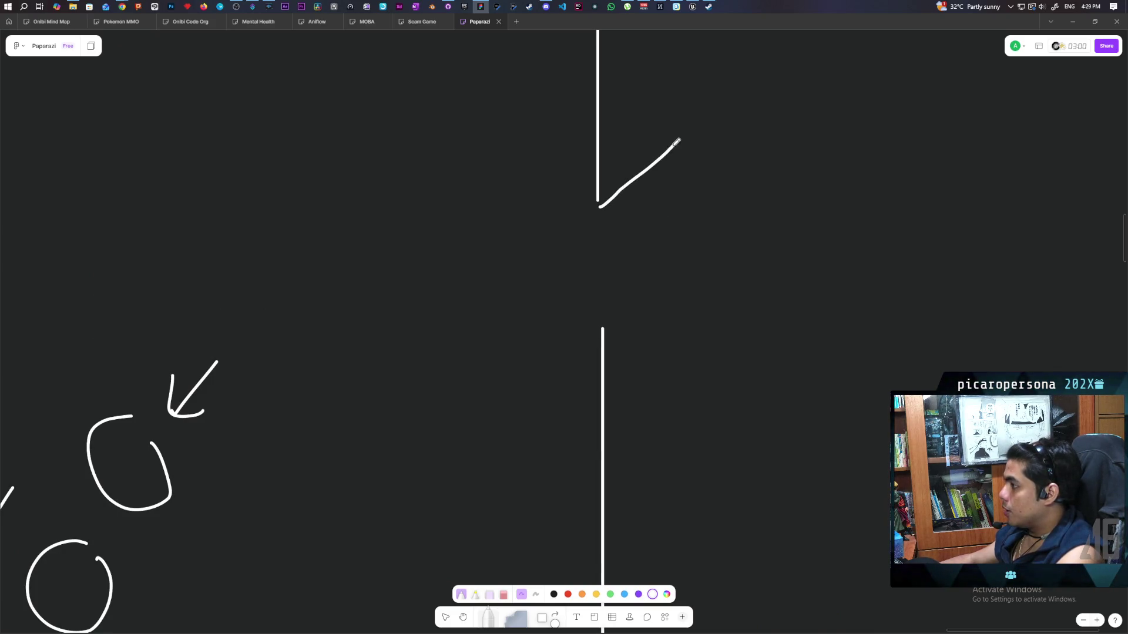
{"action": "key", "text": "ctrl+z"}
{"action": "left_click_drag", "start_coordinate": [602, 203], "coordinate": [680, 140]}
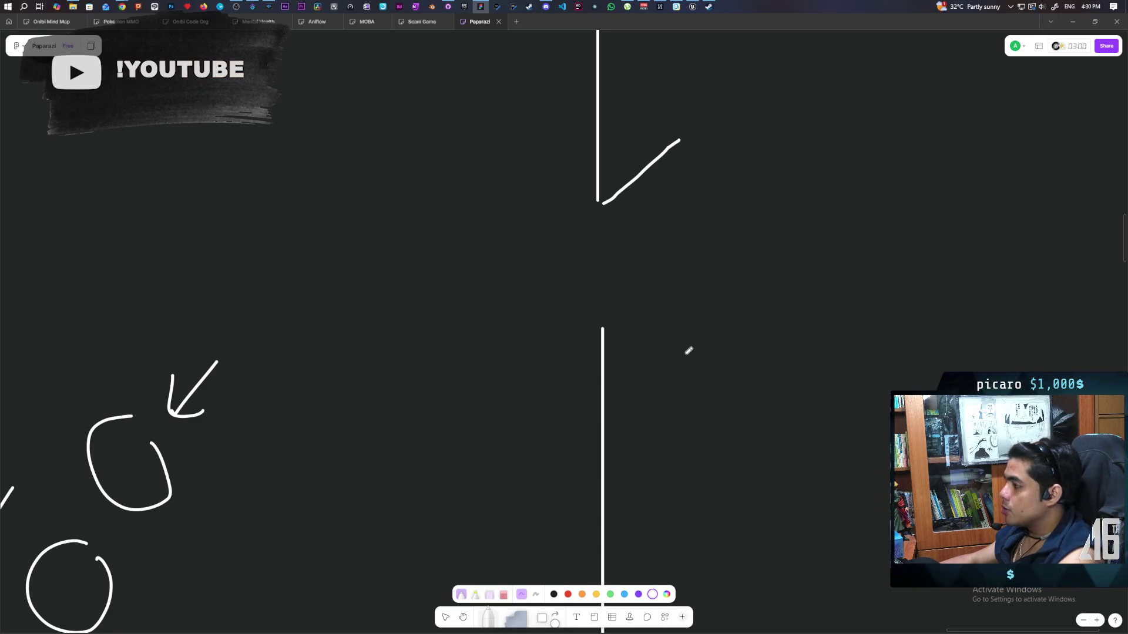
{"action": "scroll", "coordinate": [725, 219], "scroll_direction": "up", "scroll_amount": 1}
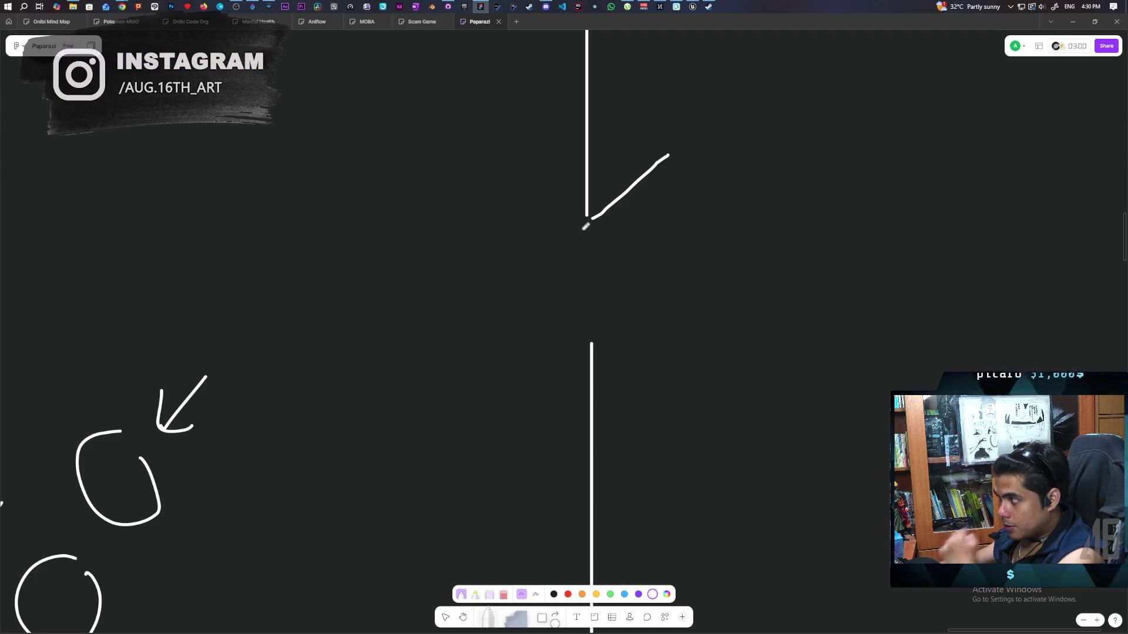
{"action": "left_click_drag", "start_coordinate": [585, 229], "coordinate": [585, 338]}
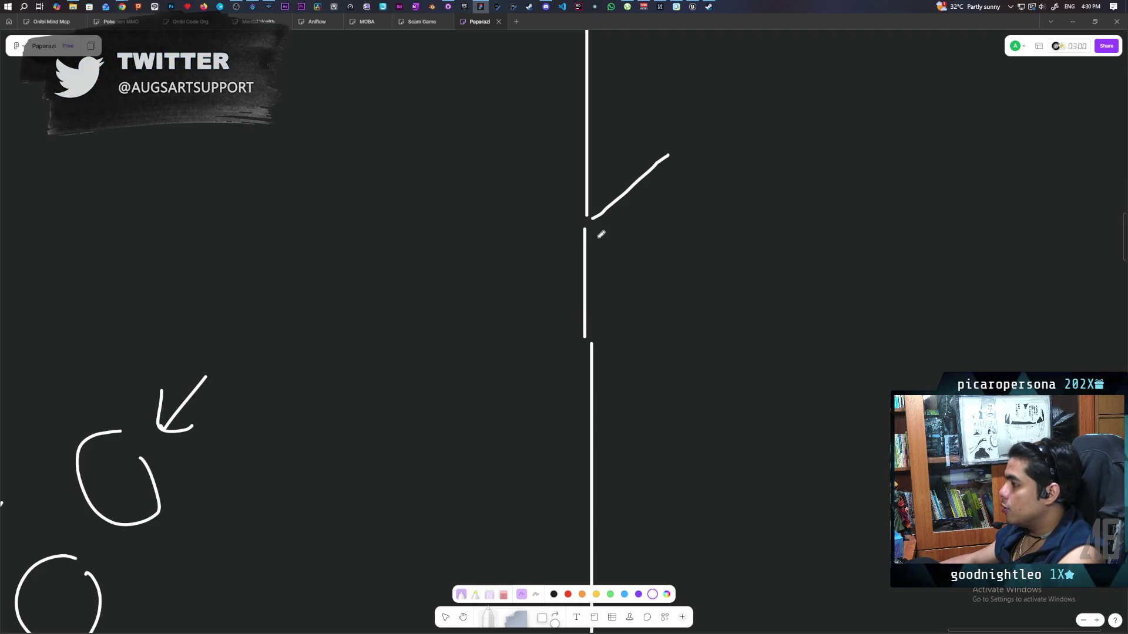
{"action": "mouse_move", "coordinate": [604, 213]}
{"action": "left_mouse_down"}
{"action": "mouse_move", "coordinate": [605, 230]}
{"action": "mouse_move", "coordinate": [585, 243]}
{"action": "left_mouse_up"}
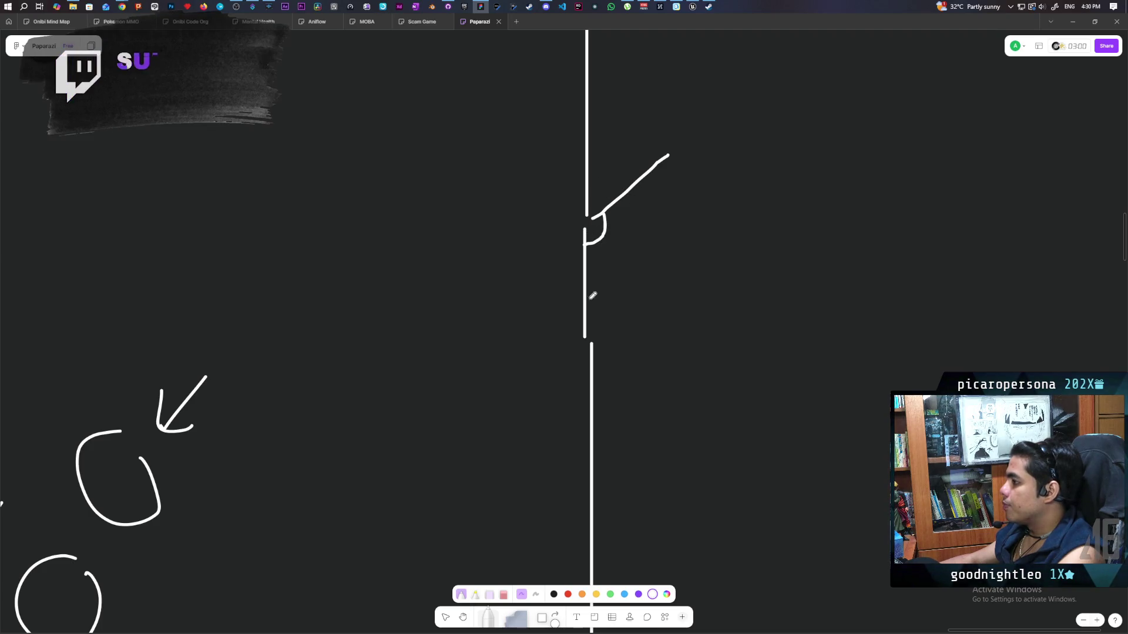
{"action": "left_click_drag", "start_coordinate": [652, 320], "coordinate": [698, 306]}
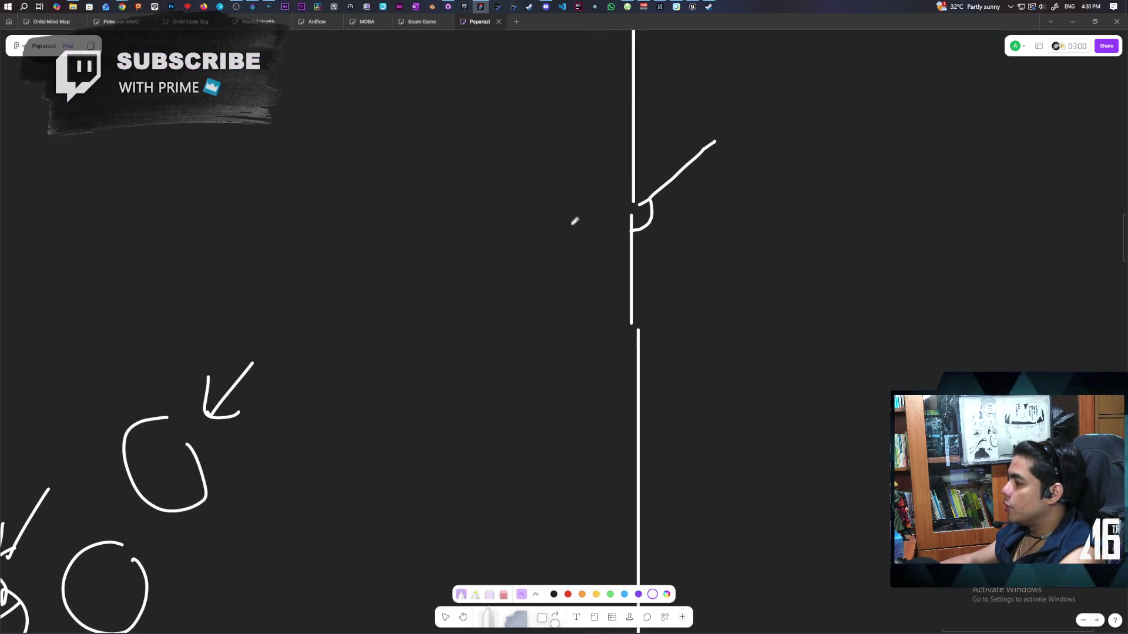
{"action": "mouse_move", "coordinate": [531, 269]}
{"action": "left_mouse_down"}
{"action": "mouse_move", "coordinate": [457, 268]}
{"action": "mouse_move", "coordinate": [474, 276]}
{"action": "mouse_move", "coordinate": [414, 285]}
{"action": "mouse_move", "coordinate": [448, 287]}
{"action": "left_mouse_up"}
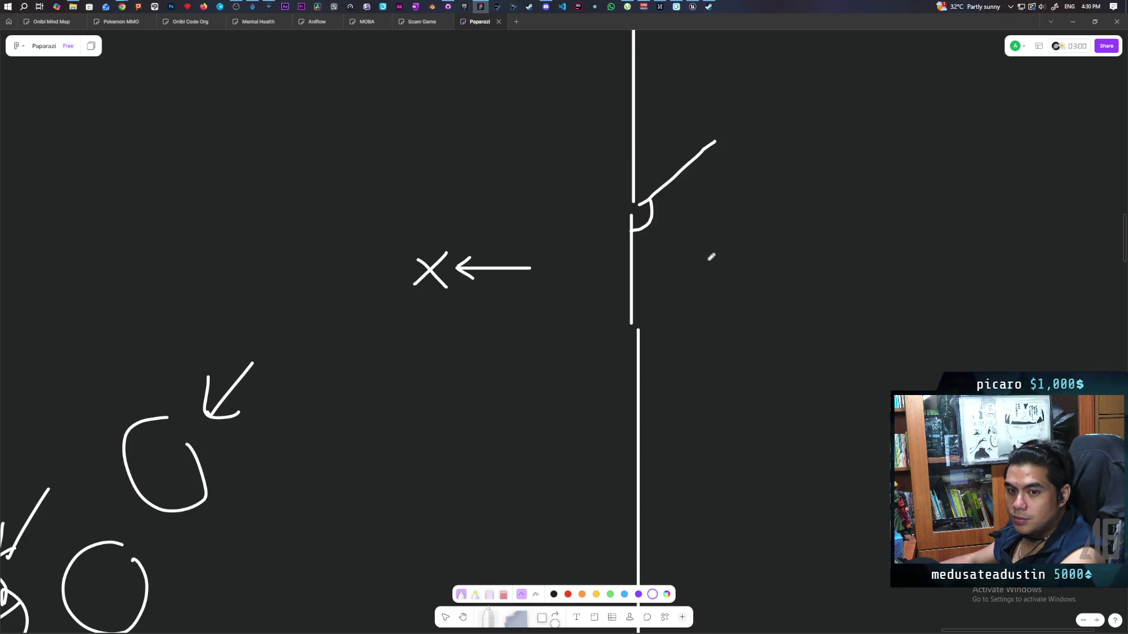
{"action": "scroll", "coordinate": [710, 254], "scroll_direction": "up", "scroll_amount": 2}
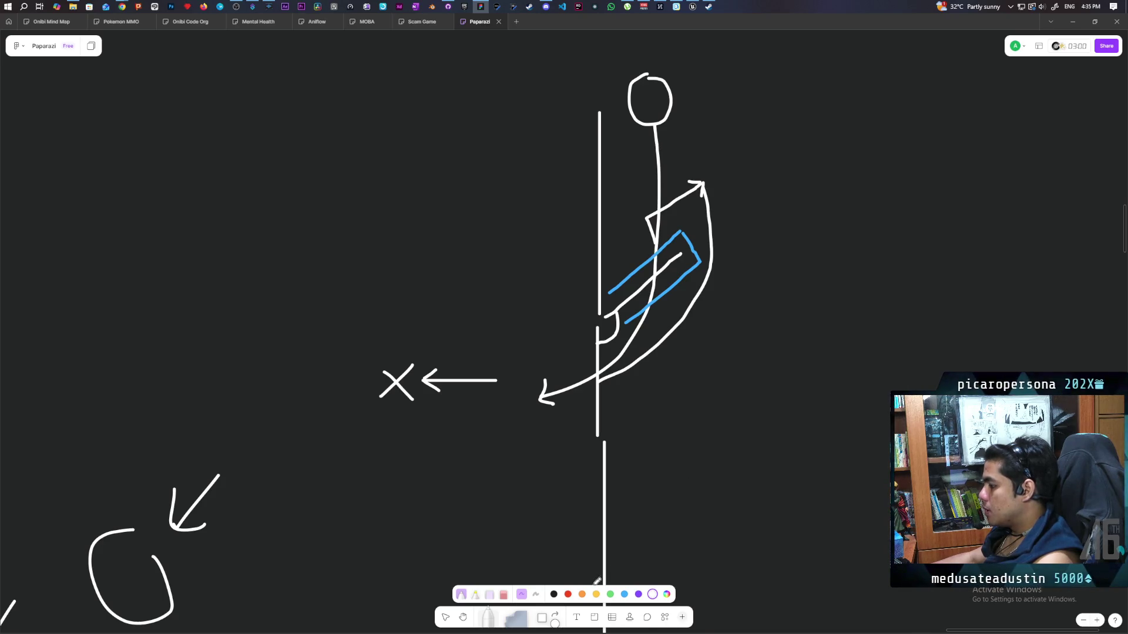
Mark one red X where the figure's line crosses the blue door outline, then return the pen to white.
{"action": "left_click", "coordinate": [568, 594]}
{"action": "left_click_drag", "start_coordinate": [642, 254], "coordinate": [666, 261]}
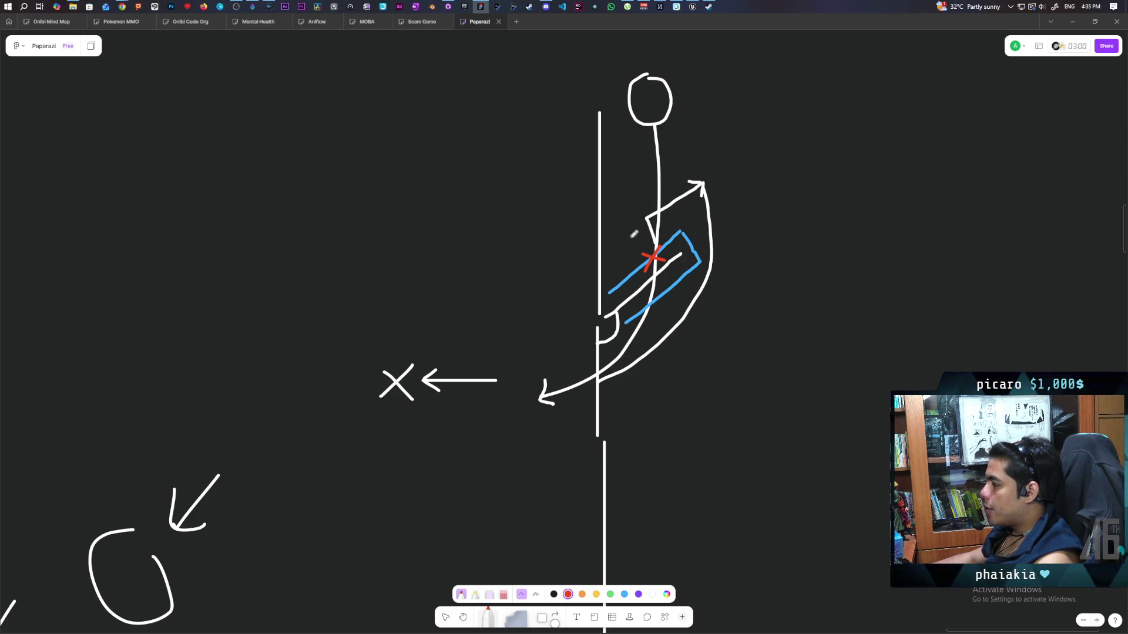
{"action": "mouse_move", "coordinate": [697, 230]}
{"action": "left_mouse_down"}
{"action": "mouse_move", "coordinate": [682, 237]}
{"action": "mouse_move", "coordinate": [690, 241]}
{"action": "left_mouse_up"}
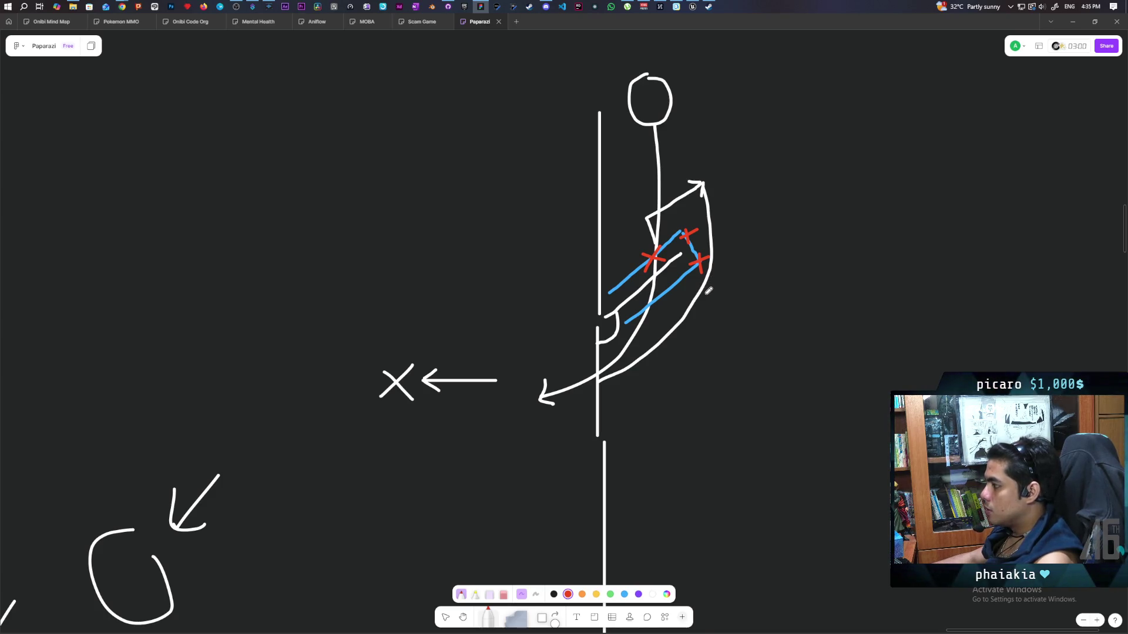
{"action": "key", "text": "ctrl+z"}
{"action": "key", "text": "ctrl+z"}
{"action": "key", "text": "ctrl+z"}
{"action": "key", "text": "ctrl+z"}
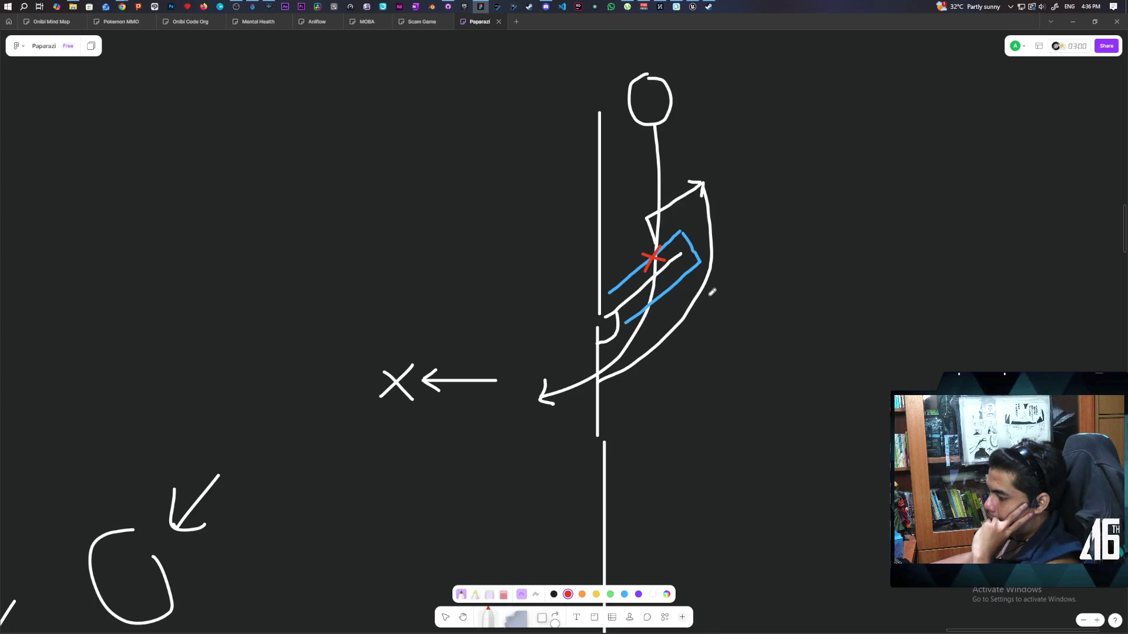
{"action": "left_click", "coordinate": [651, 594]}
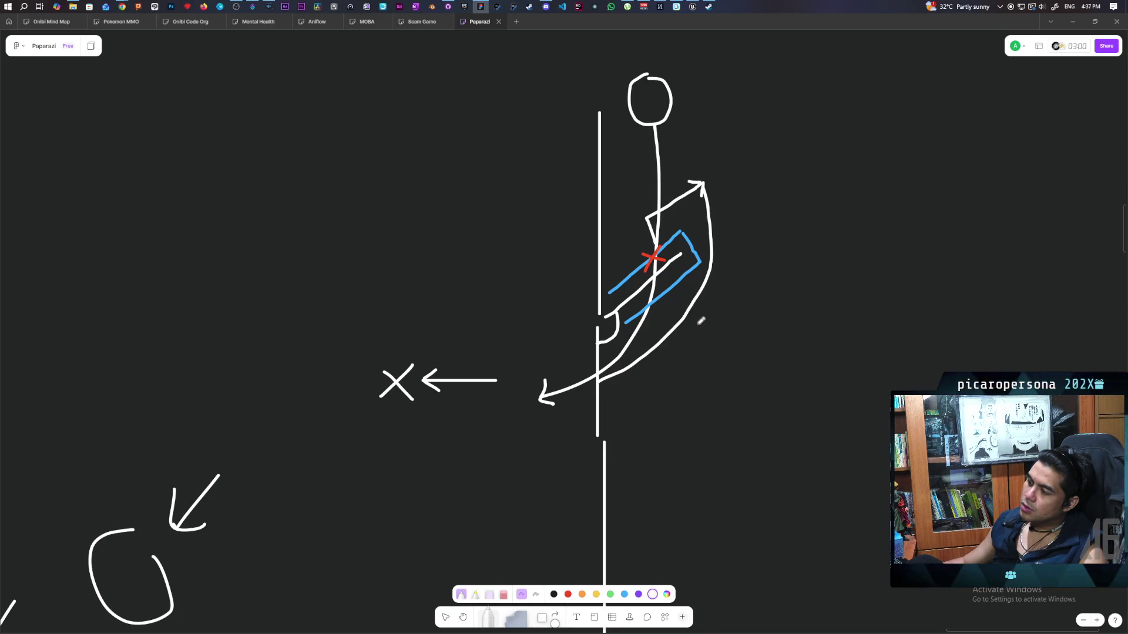
{"action": "mouse_move", "coordinate": [748, 474]}
{"action": "left_mouse_down"}
{"action": "mouse_move", "coordinate": [848, 315]}
{"action": "mouse_move", "coordinate": [860, 397]}
{"action": "left_mouse_up"}
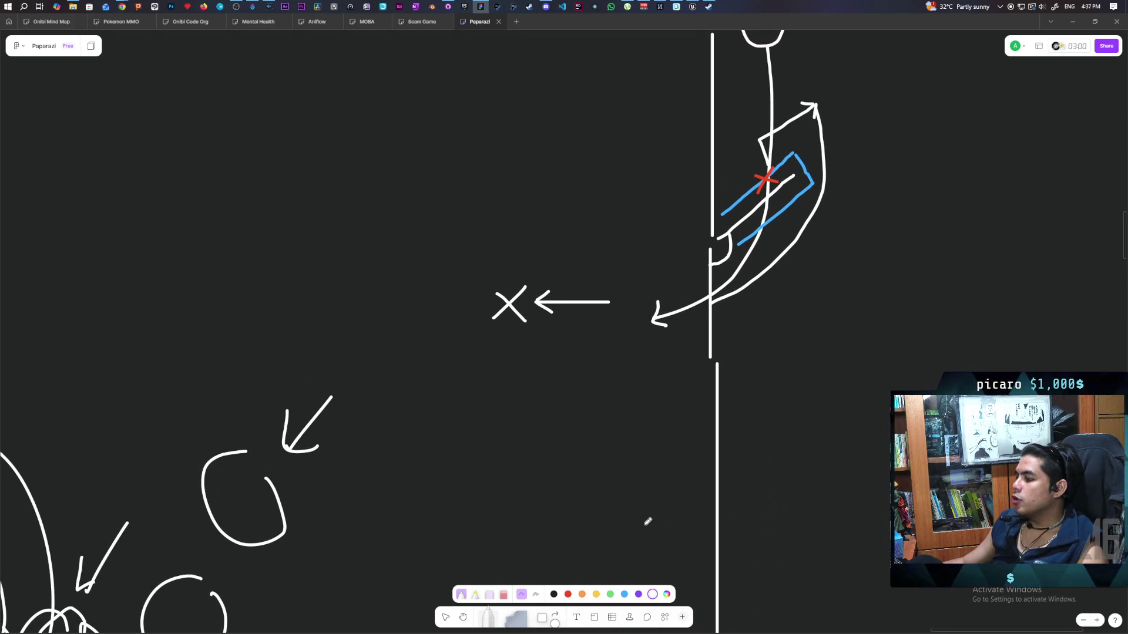
{"action": "left_click", "coordinate": [542, 617]}
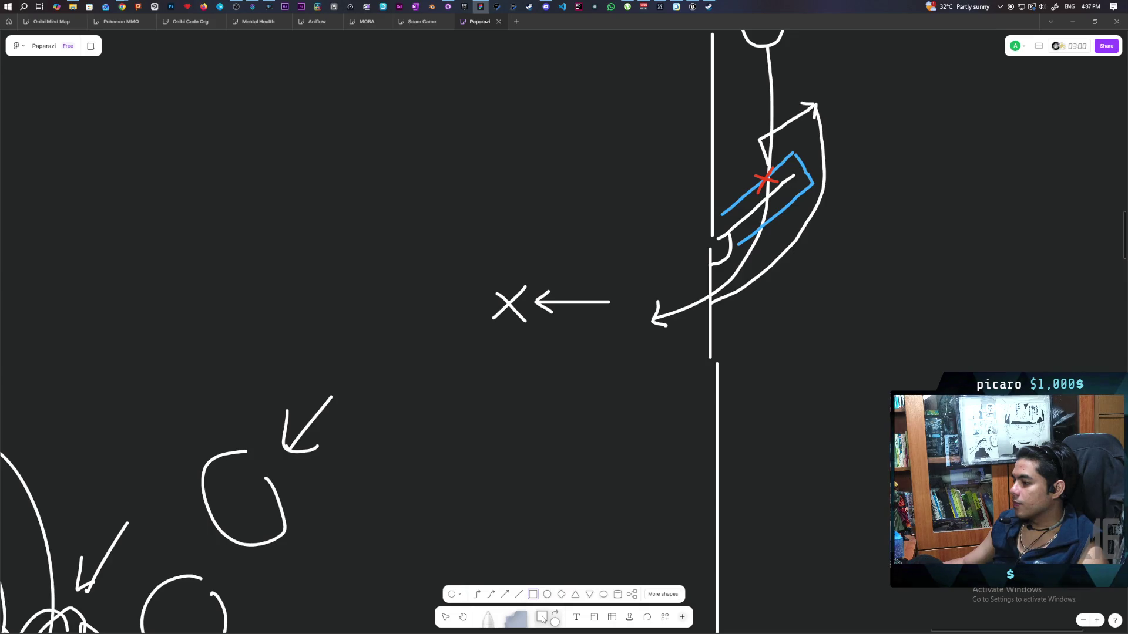
Place a borderless, yellow-filled square below the X arrow and stretch it into a wide bar.
{"action": "left_click", "coordinate": [616, 438]}
{"action": "left_click_drag", "start_coordinate": [604, 393], "coordinate": [574, 406]}
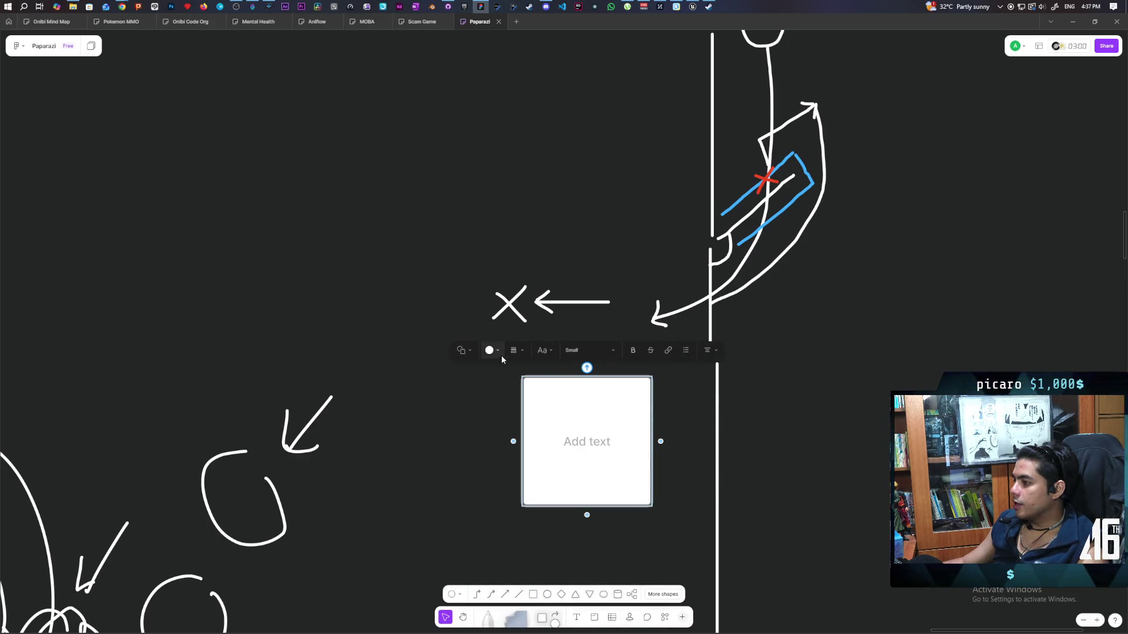
{"action": "left_click", "coordinate": [494, 352]}
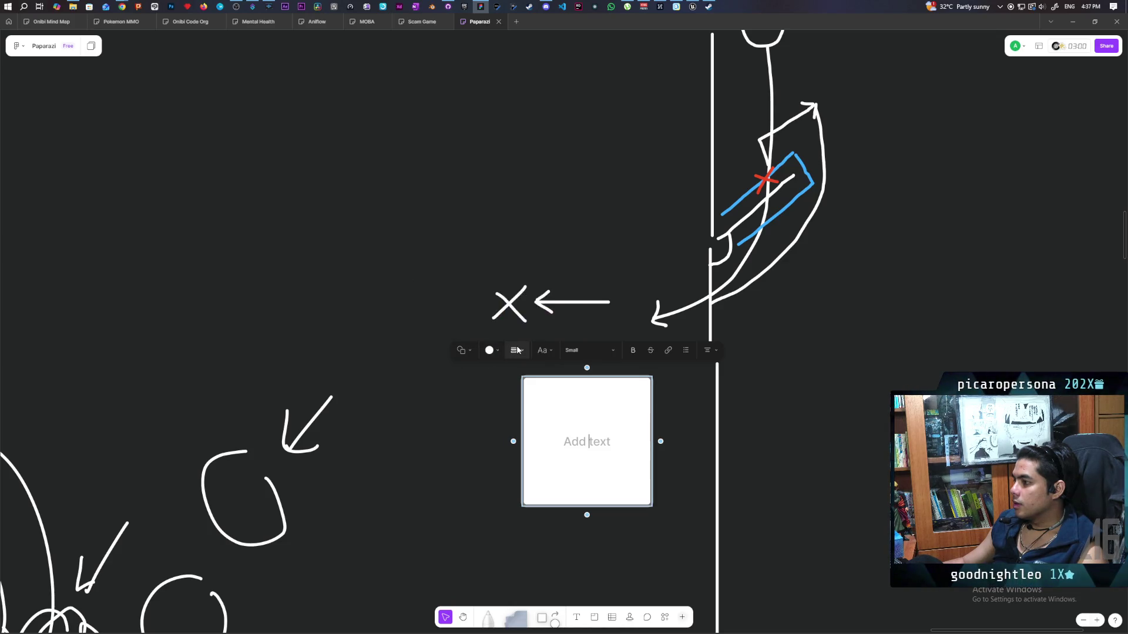
{"action": "left_click", "coordinate": [517, 350]}
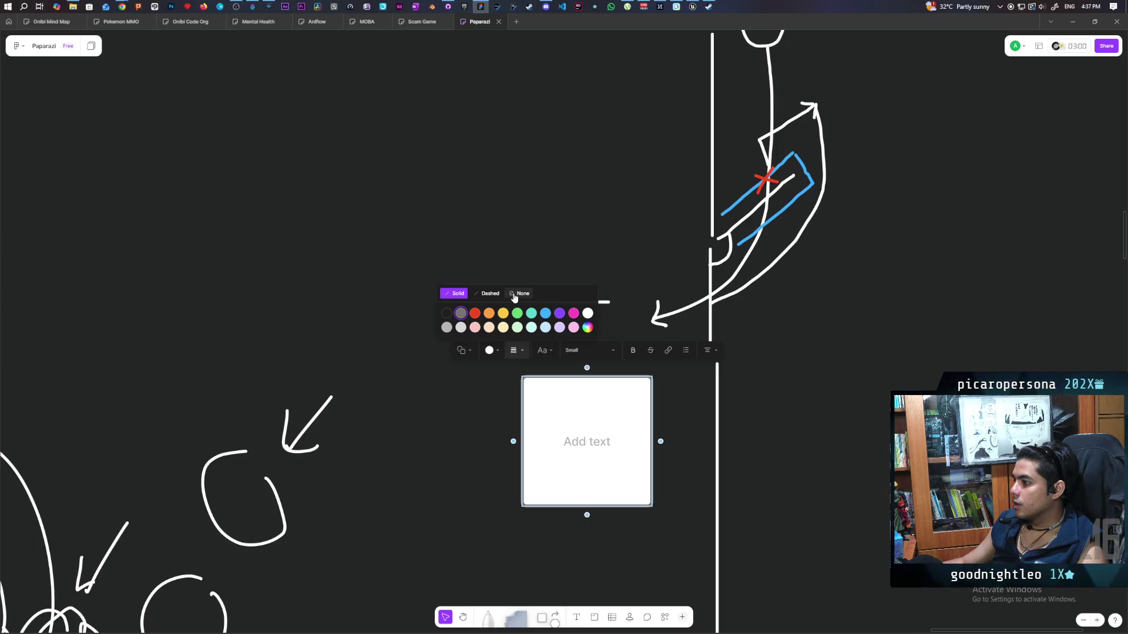
{"action": "left_click", "coordinate": [503, 315]}
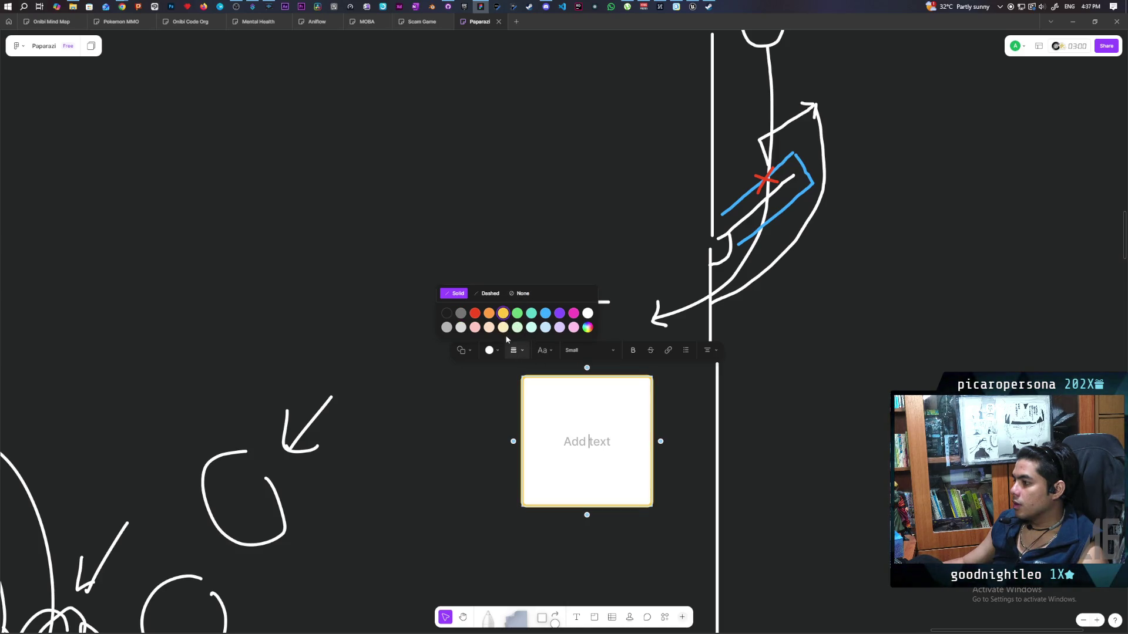
{"action": "left_click", "coordinate": [517, 293]}
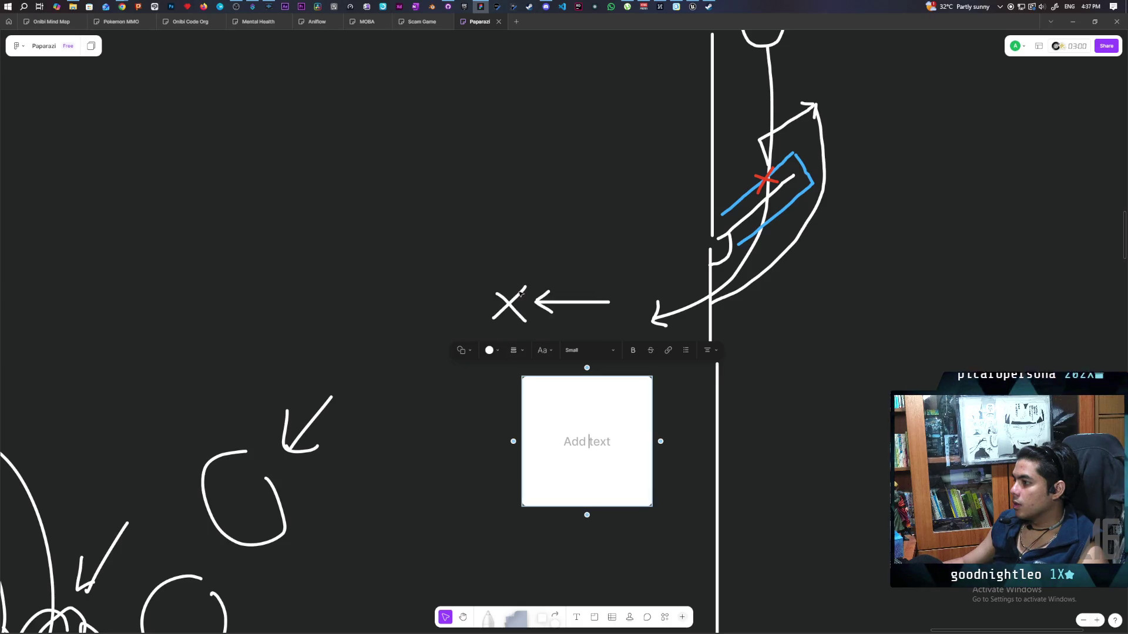
{"action": "left_click", "coordinate": [498, 351]}
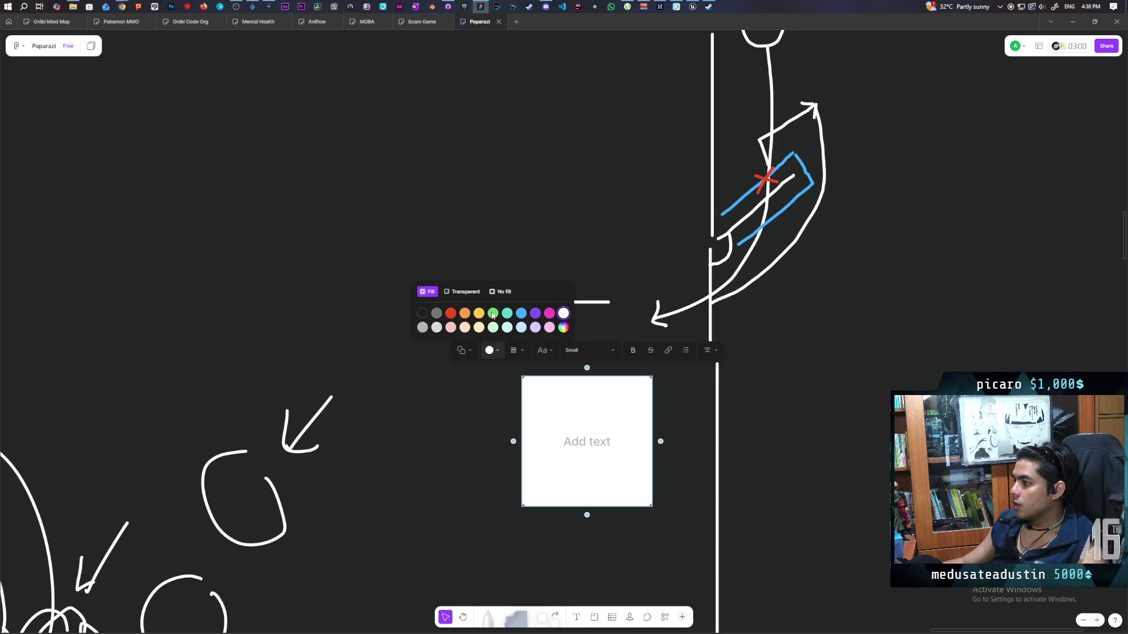
{"action": "left_click", "coordinate": [503, 314]}
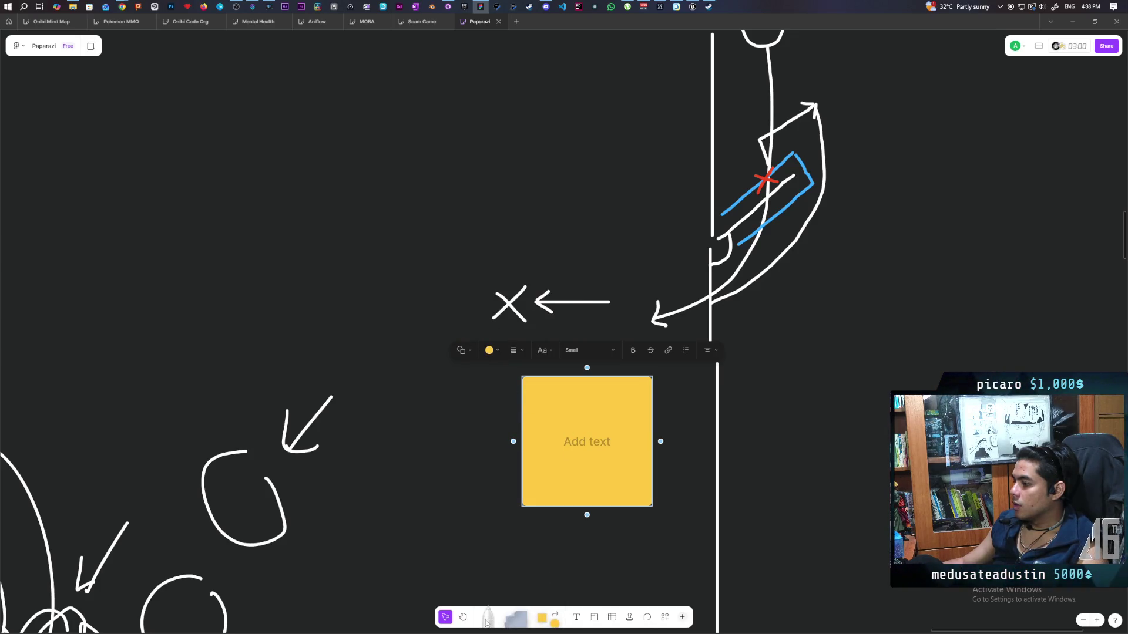
{"action": "mouse_move", "coordinate": [561, 506]}
{"action": "left_mouse_down"}
{"action": "mouse_move", "coordinate": [599, 422]}
{"action": "mouse_move", "coordinate": [637, 409]}
{"action": "mouse_move", "coordinate": [899, 404]}
{"action": "left_mouse_up"}
Move the yellow bar onto the lower wall line and place a copy of it above the door.
{"action": "left_click_drag", "start_coordinate": [656, 403], "coordinate": [661, 392]}
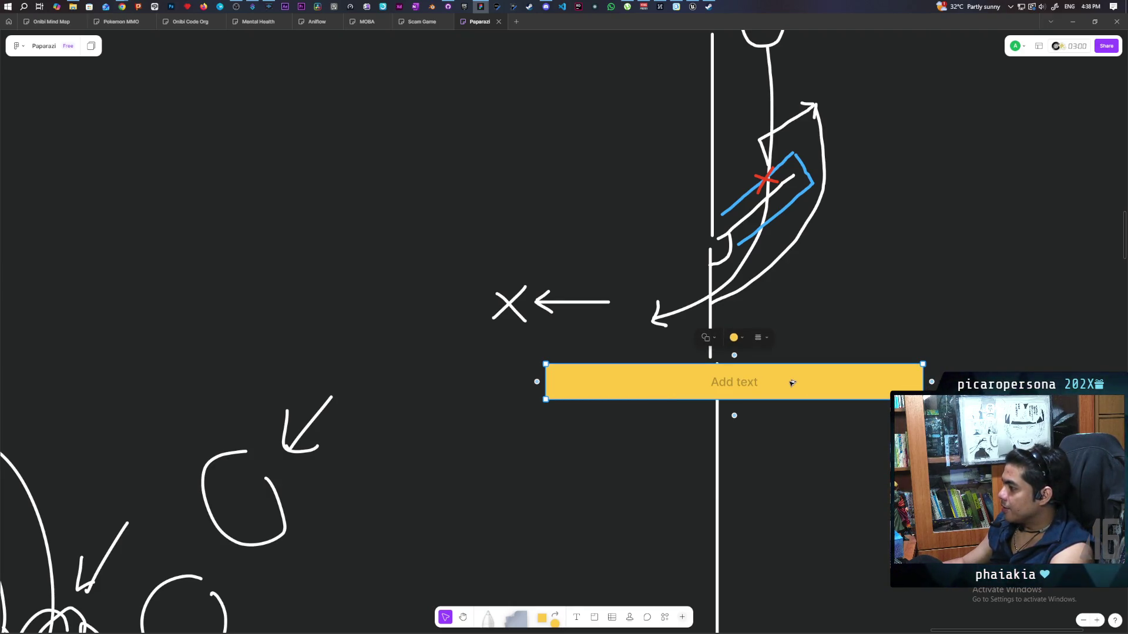
{"action": "mouse_move", "coordinate": [792, 383]}
{"action": "left_mouse_down", "text": "alt"}
{"action": "mouse_move", "coordinate": [779, 196]}
{"action": "mouse_move", "coordinate": [781, 221]}
{"action": "left_mouse_up", "text": "alt"}
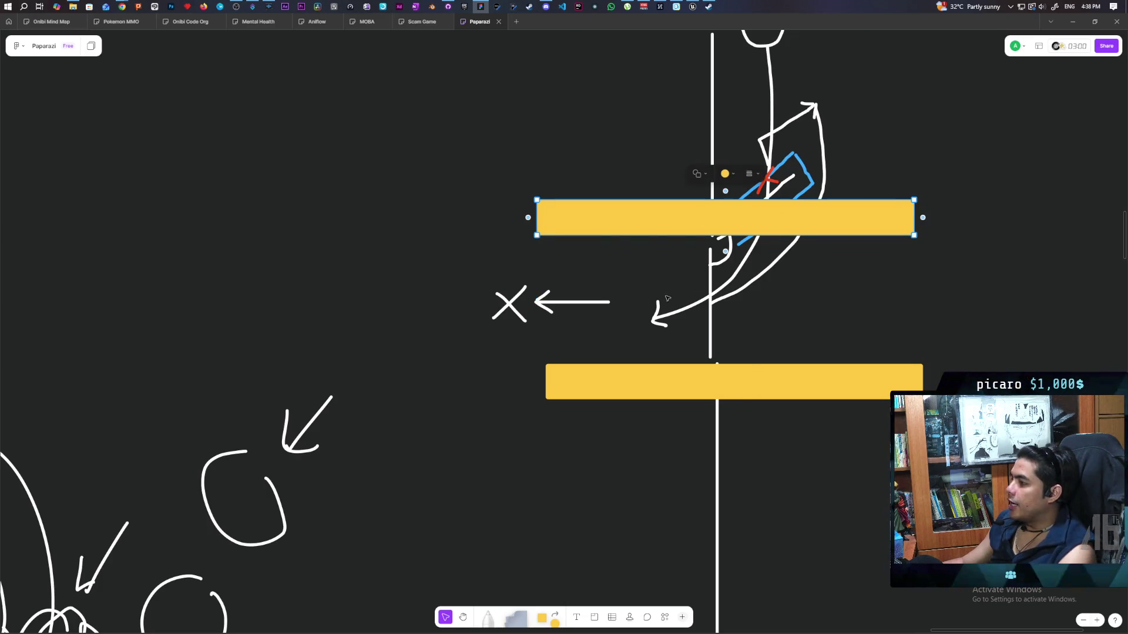
{"action": "left_click", "coordinate": [754, 382]}
{"action": "left_click", "coordinate": [722, 218]}
Draw a long freehand curve looping from the figure's head leftward past the X.
{"action": "left_click", "coordinate": [631, 466]}
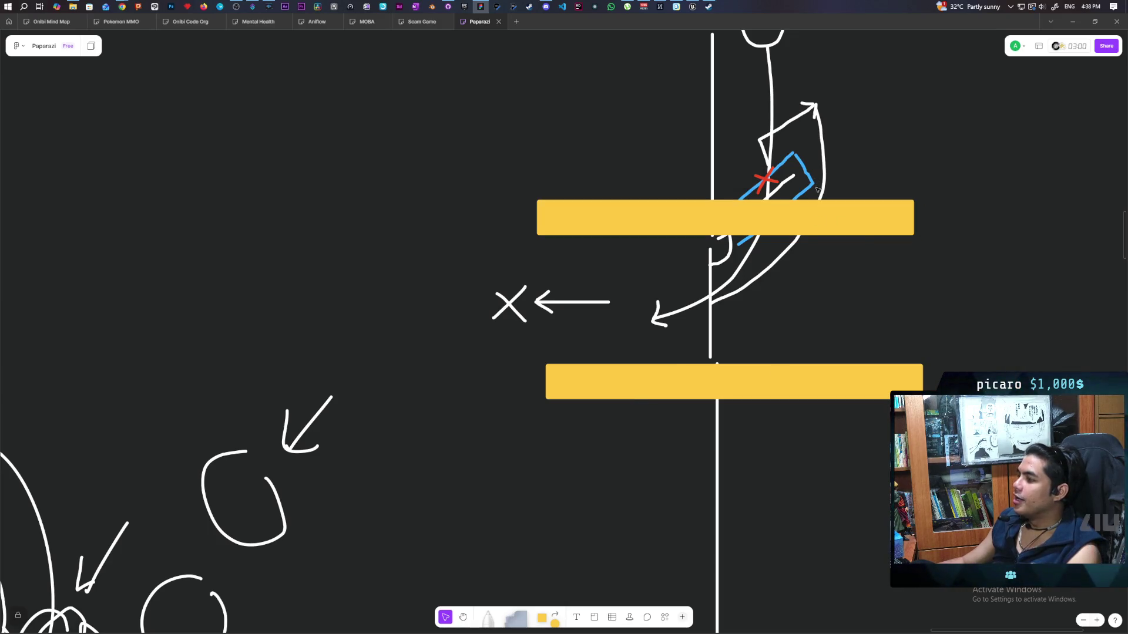
{"action": "scroll", "coordinate": [832, 337], "scroll_direction": "up", "scroll_amount": 4}
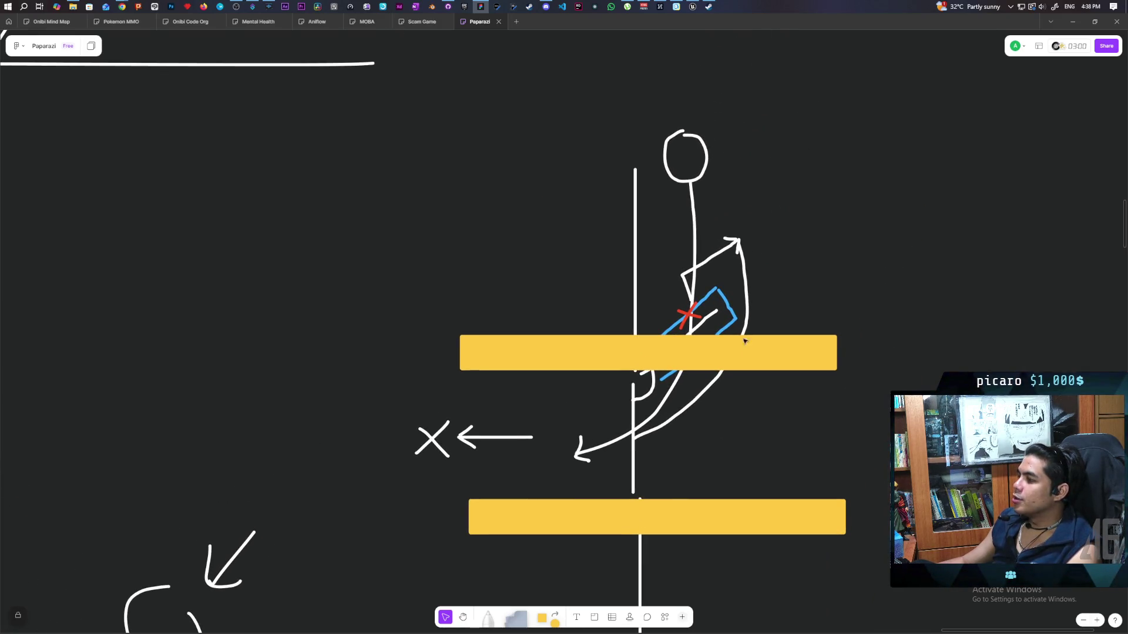
{"action": "scroll", "coordinate": [854, 389], "scroll_direction": "left", "scroll_amount": 4}
{"action": "scroll", "coordinate": [869, 375], "scroll_direction": "right", "scroll_amount": 4}
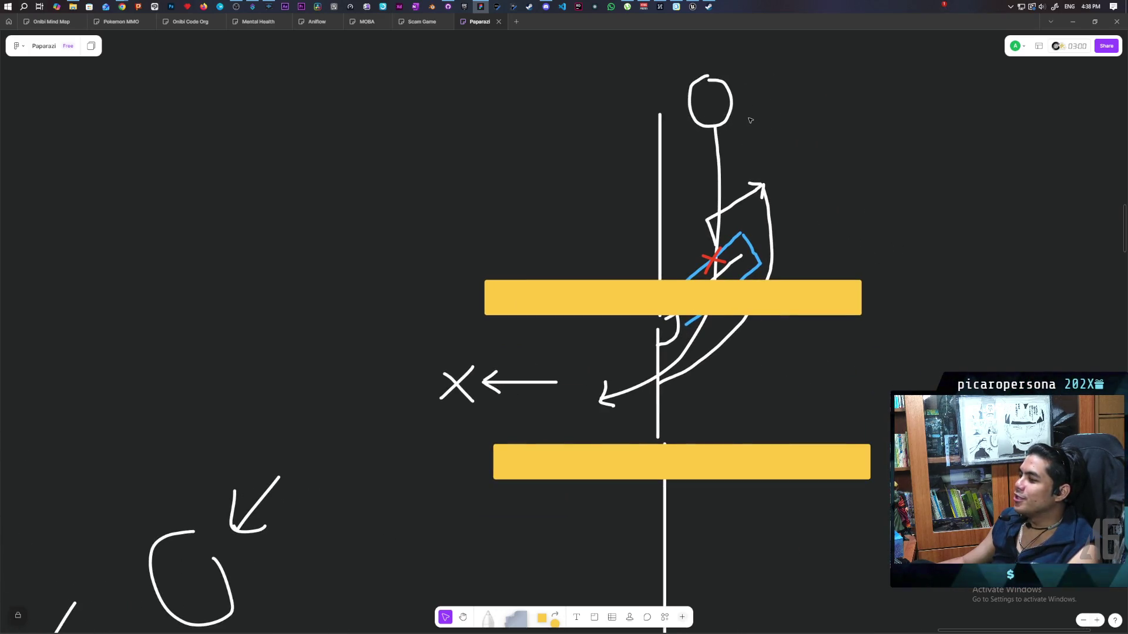
{"action": "left_click", "coordinate": [484, 623]}
{"action": "mouse_move", "coordinate": [733, 106]}
{"action": "left_mouse_down"}
{"action": "mouse_move", "coordinate": [972, 264]}
{"action": "mouse_move", "coordinate": [758, 387]}
{"action": "mouse_move", "coordinate": [383, 376]}
{"action": "left_mouse_up"}
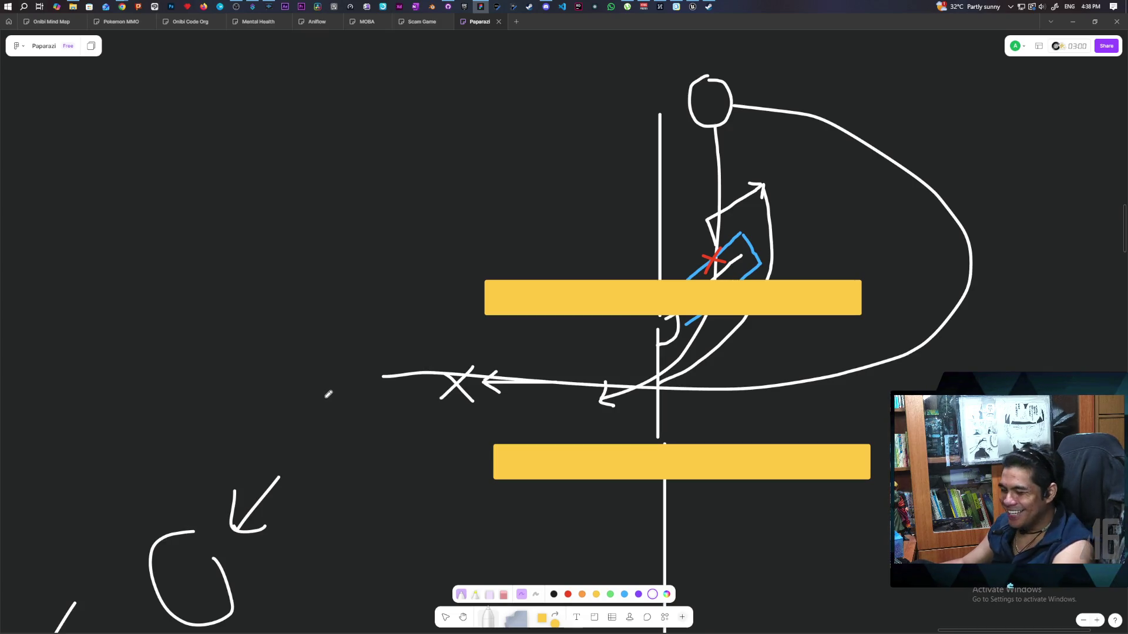
Undo the long freehand curve and set the pen colour back to white.
{"action": "key", "text": "ctrl+z"}
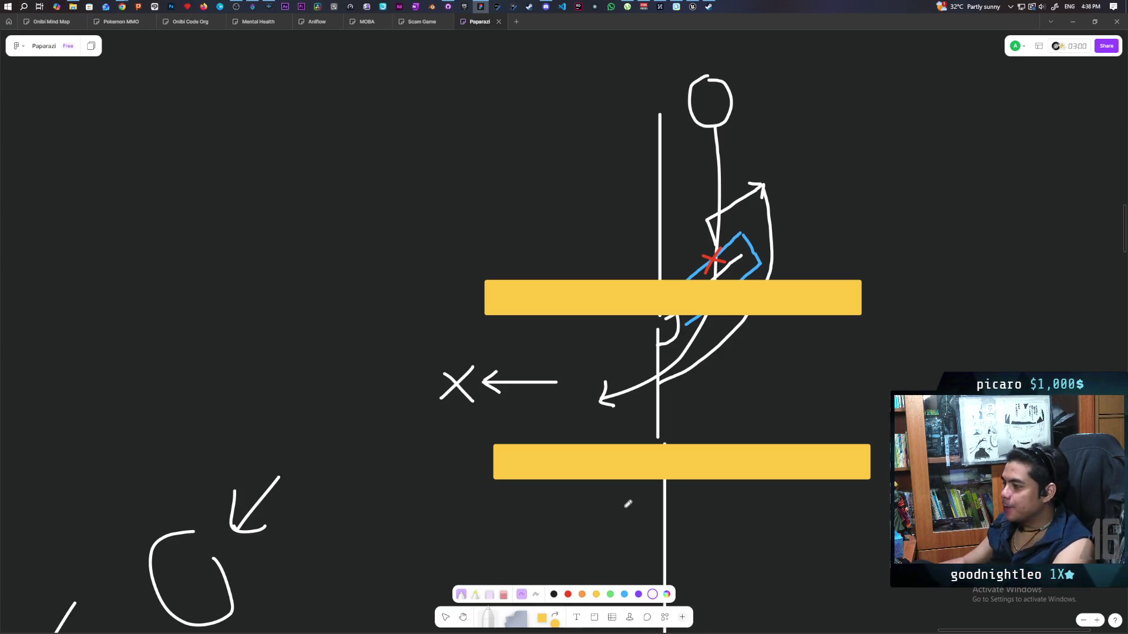
{"action": "left_click", "coordinate": [652, 595]}
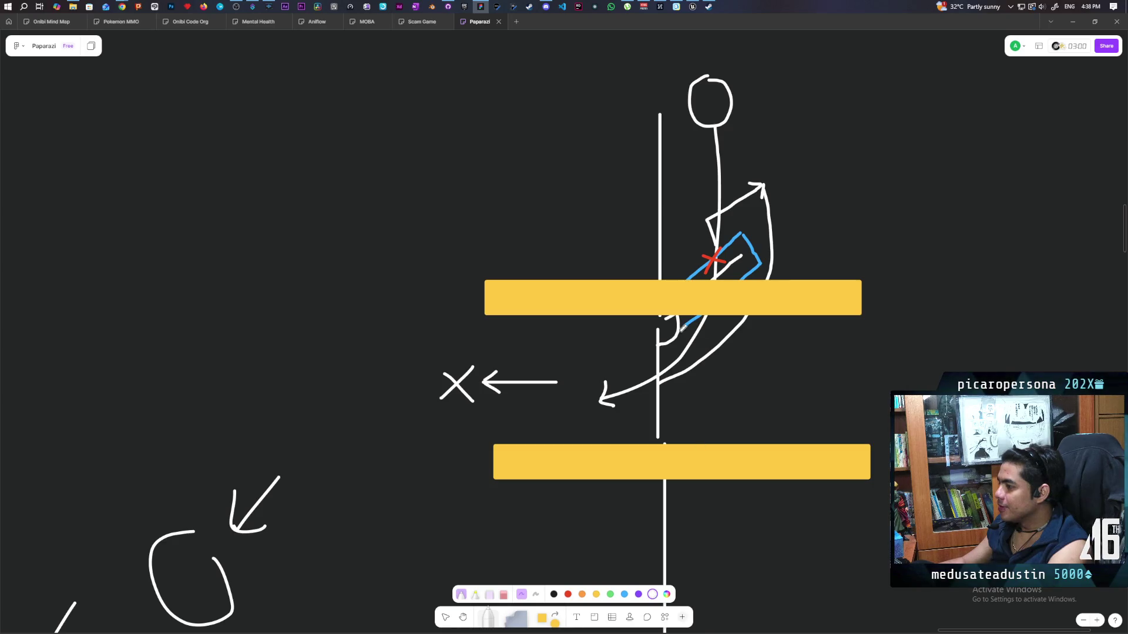
Draw the door swing as a diagonal line from the hinge toward the lower bar, traced in blue, then exit pen mode.
{"action": "left_click_drag", "start_coordinate": [667, 331], "coordinate": [663, 385]}
{"action": "key", "text": "ctrl+z"}
{"action": "left_click_drag", "start_coordinate": [668, 324], "coordinate": [696, 365]}
{"action": "left_click_drag", "start_coordinate": [730, 409], "coordinate": [732, 418]}
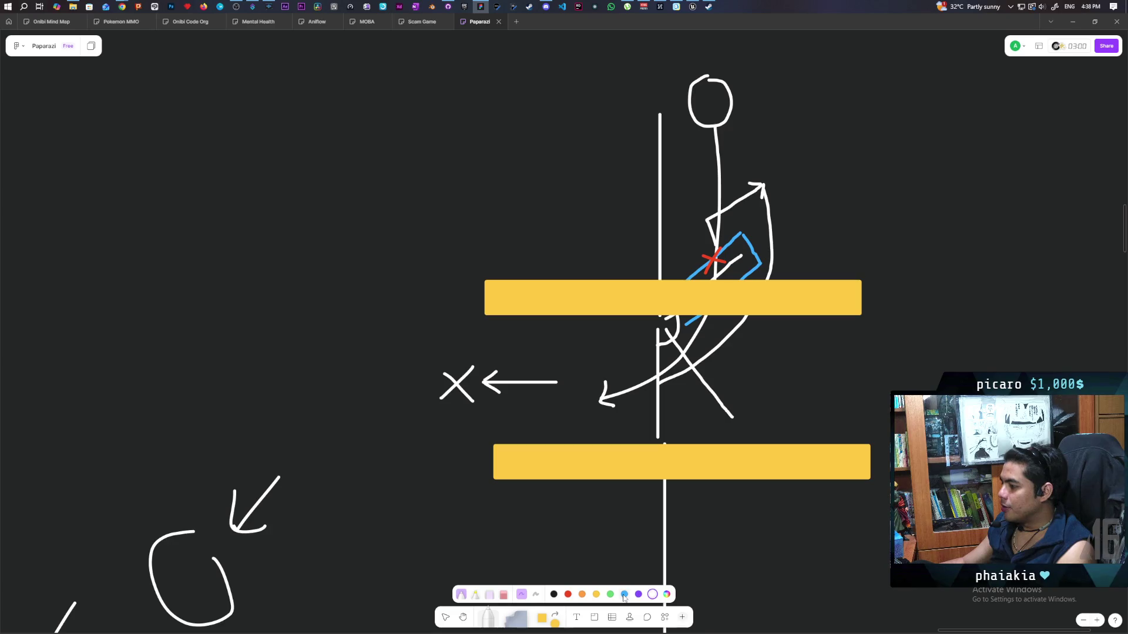
{"action": "mouse_move", "coordinate": [663, 351]}
{"action": "left_mouse_down"}
{"action": "mouse_move", "coordinate": [718, 419]}
{"action": "mouse_move", "coordinate": [735, 391]}
{"action": "left_mouse_up"}
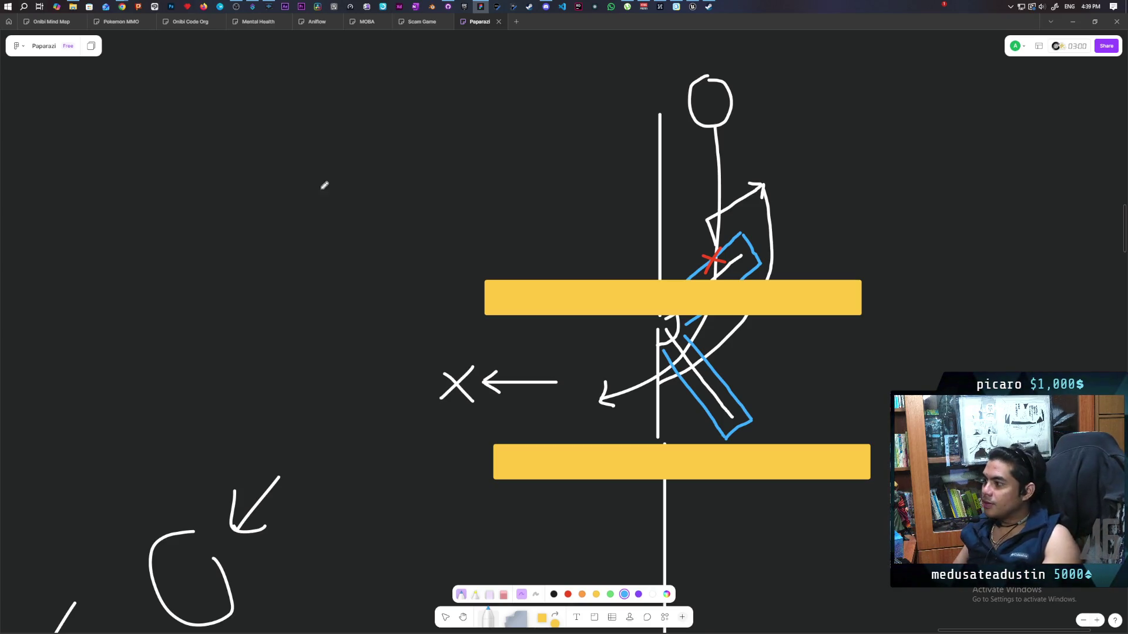
{"action": "left_click", "coordinate": [447, 618]}
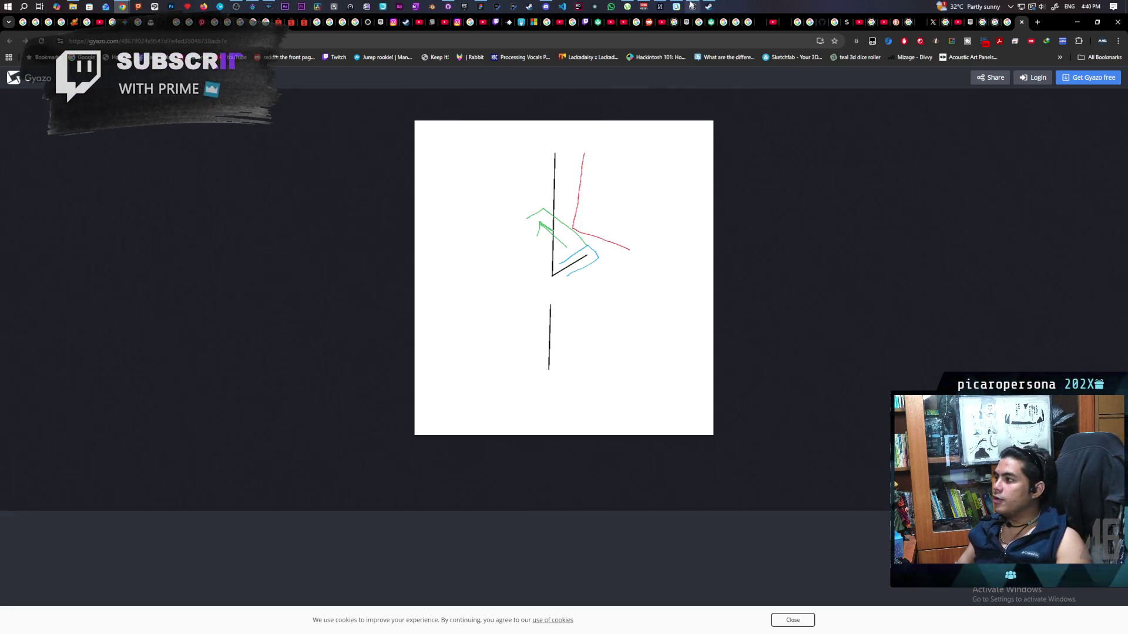
{"action": "mouse_move", "coordinate": [546, 7]}
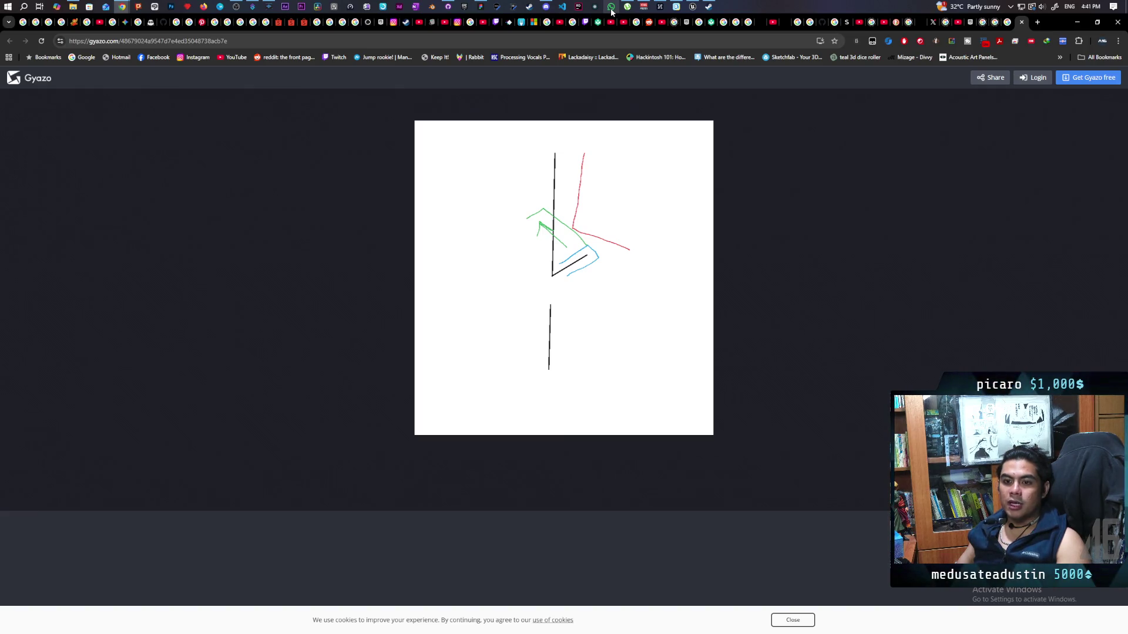
{"action": "left_click", "coordinate": [1075, 21]}
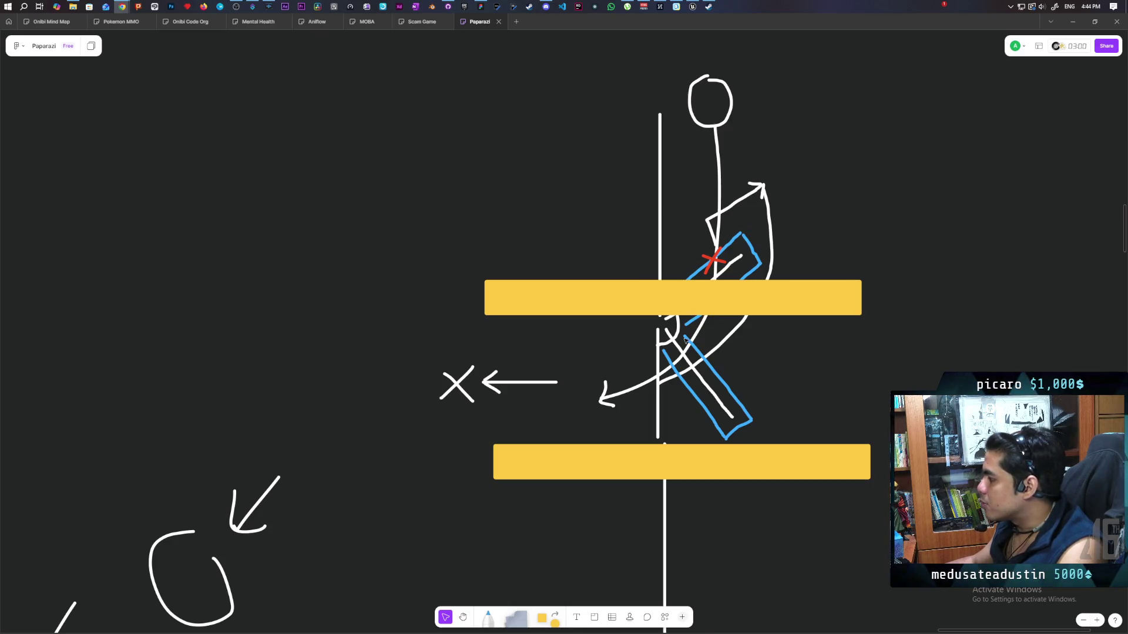
Shrink the lower yellow bar to a short rectangle centred on the lower wall line.
{"action": "left_click", "coordinate": [628, 295]}
{"action": "left_click", "coordinate": [624, 470]}
{"action": "left_click", "coordinate": [626, 296]}
{"action": "left_click", "coordinate": [625, 475]}
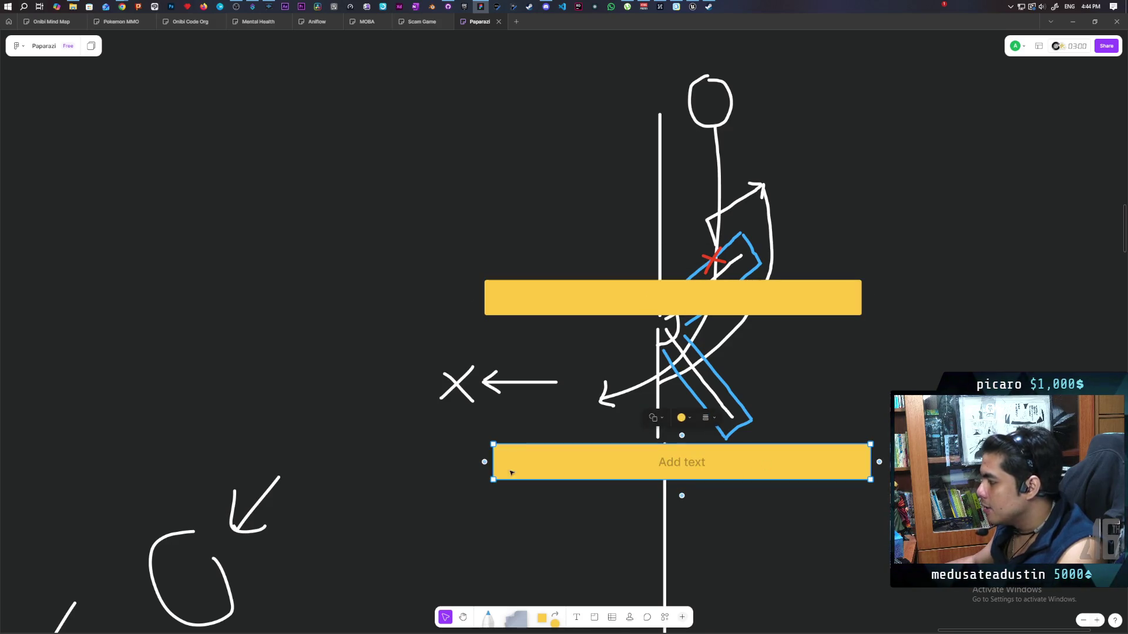
{"action": "mouse_move", "coordinate": [486, 461]}
{"action": "left_mouse_down"}
{"action": "mouse_move", "coordinate": [631, 465]}
{"action": "mouse_move", "coordinate": [618, 465]}
{"action": "left_mouse_up"}
{"action": "left_click_drag", "start_coordinate": [707, 464], "coordinate": [691, 466]}
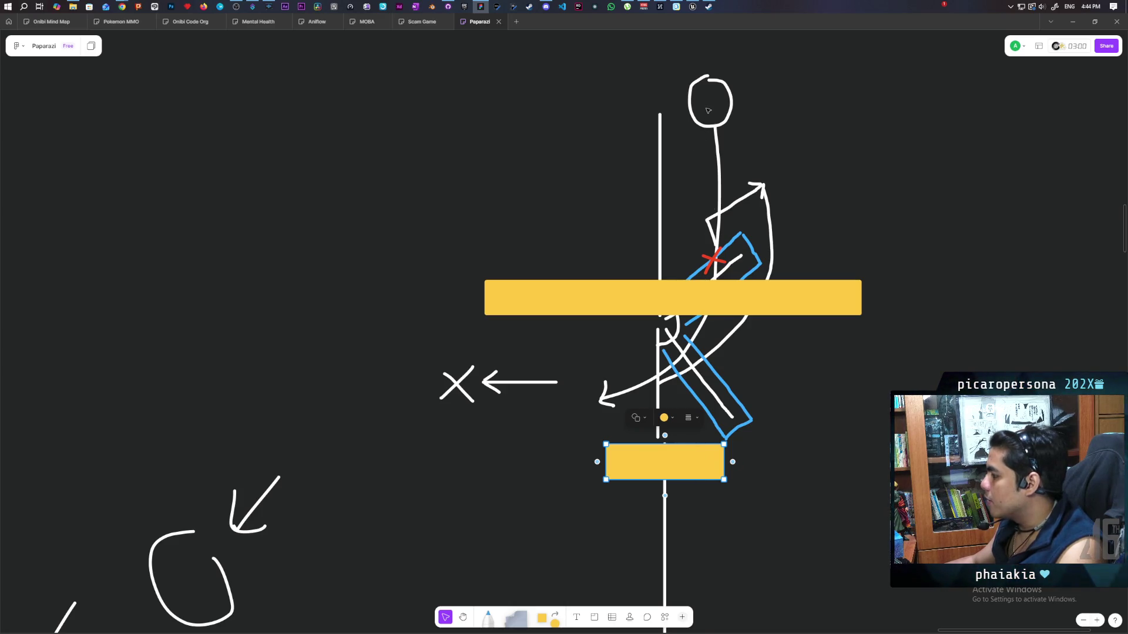
{"action": "left_click", "coordinate": [624, 302]}
Shrink the upper yellow bar to match the lower one, then switch to Unreal Editor.
{"action": "left_click_drag", "start_coordinate": [486, 298], "coordinate": [607, 302]}
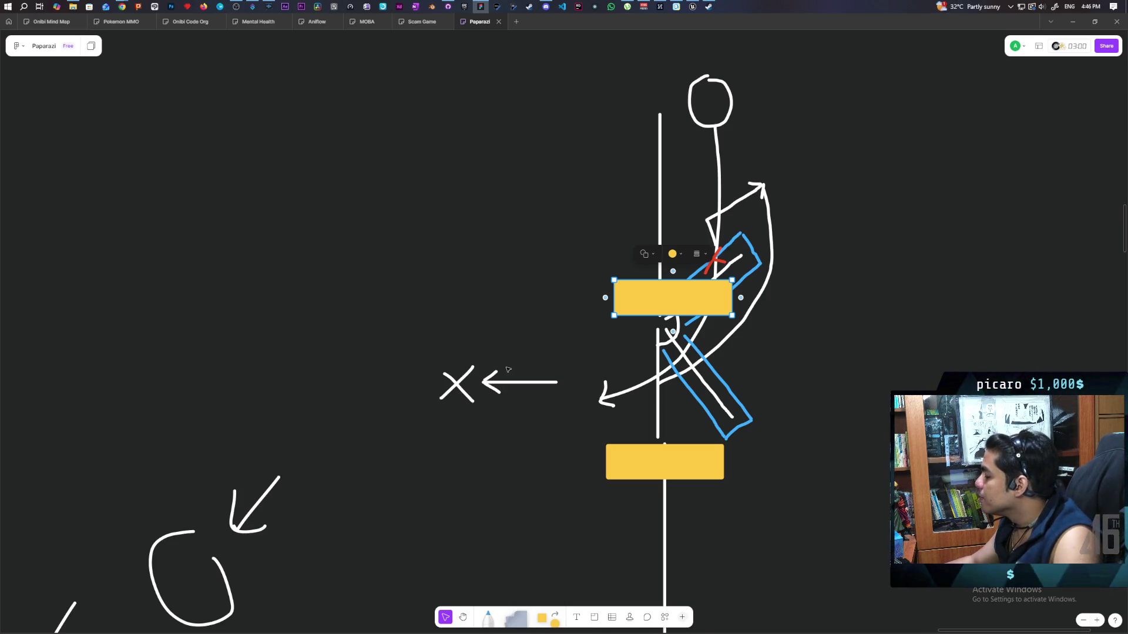
{"action": "left_click", "coordinate": [693, 7]}
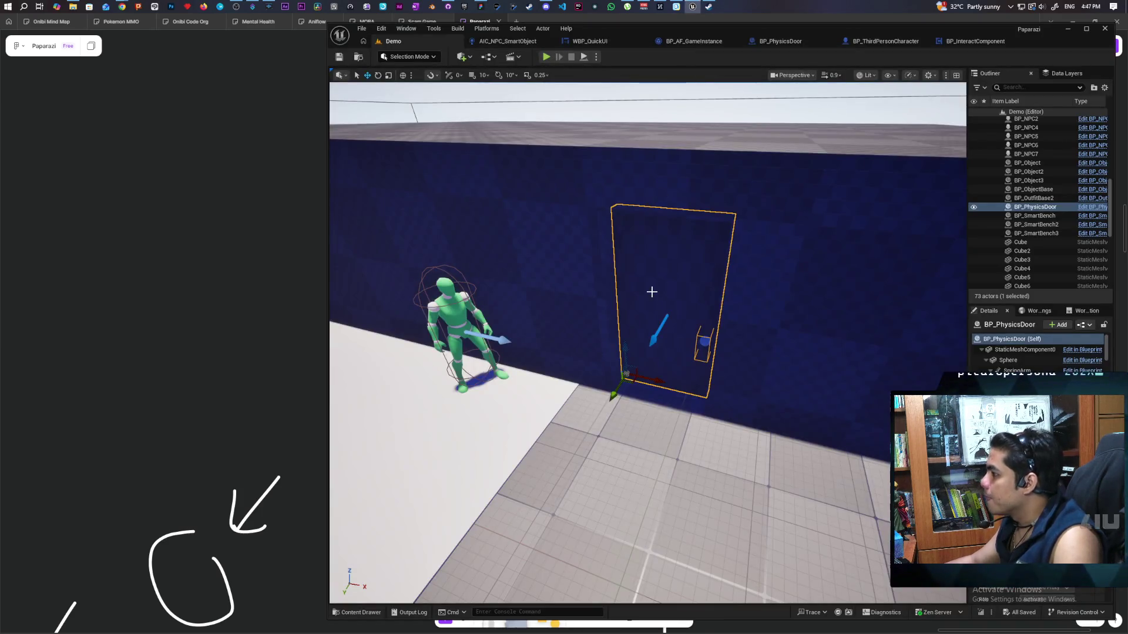
Face the wall and nudge the door's StaticMeshComponent0 slightly in the level.
{"action": "scroll", "coordinate": [653, 294], "scroll_direction": "down", "scroll_amount": 5}
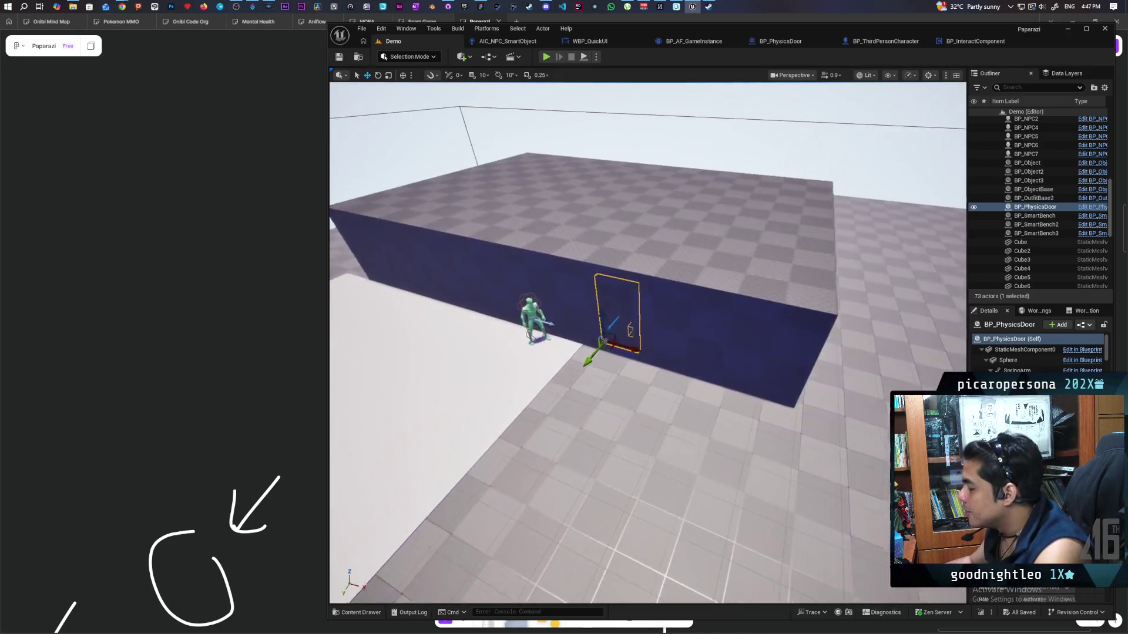
{"action": "scroll", "coordinate": [653, 293], "scroll_direction": "up", "scroll_amount": 6}
{"action": "mouse_move", "coordinate": [764, 494]}
{"action": "left_mouse_down"}
{"action": "mouse_move", "coordinate": [740, 488]}
{"action": "mouse_move", "coordinate": [764, 494]}
{"action": "mouse_move", "coordinate": [761, 329]}
{"action": "left_mouse_up"}
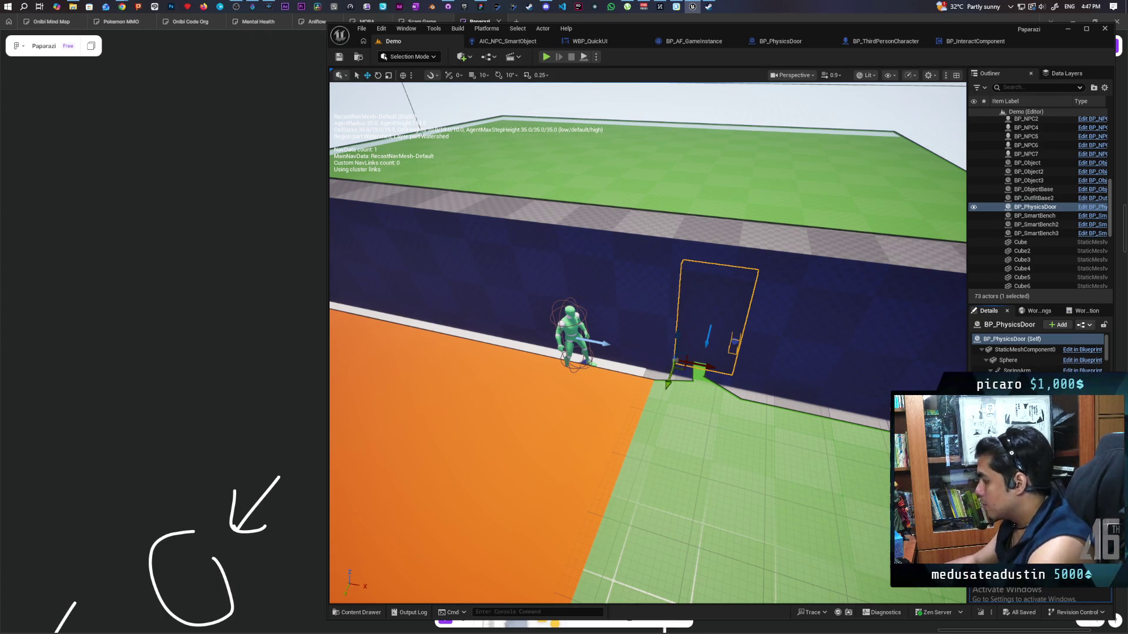
{"action": "left_click", "coordinate": [1025, 349]}
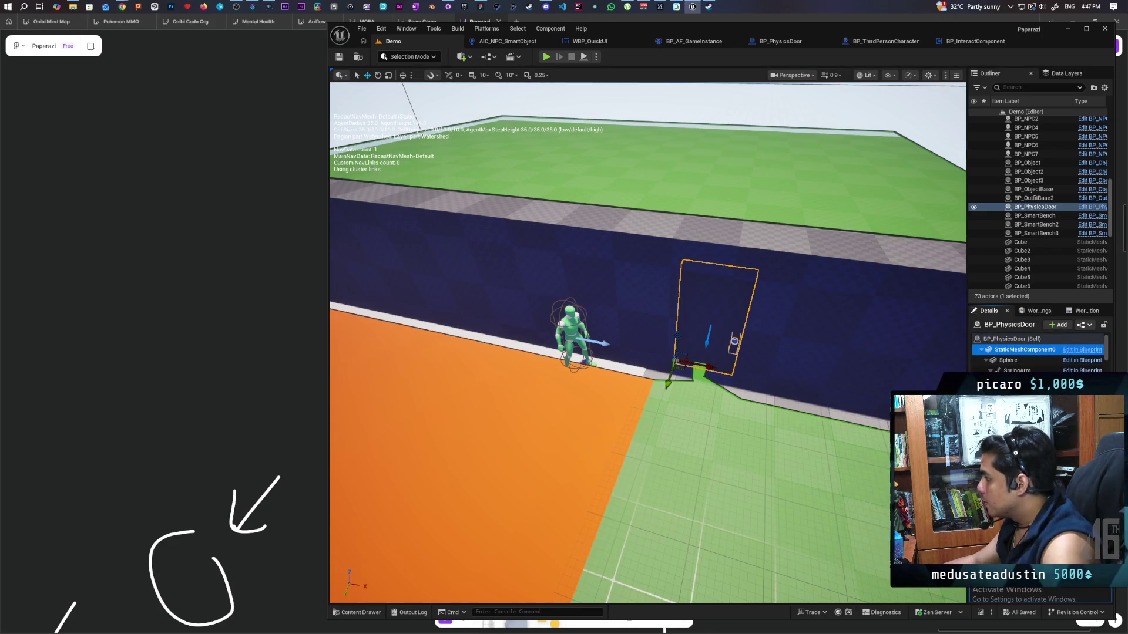
{"action": "left_click_drag", "start_coordinate": [695, 370], "coordinate": [668, 382]}
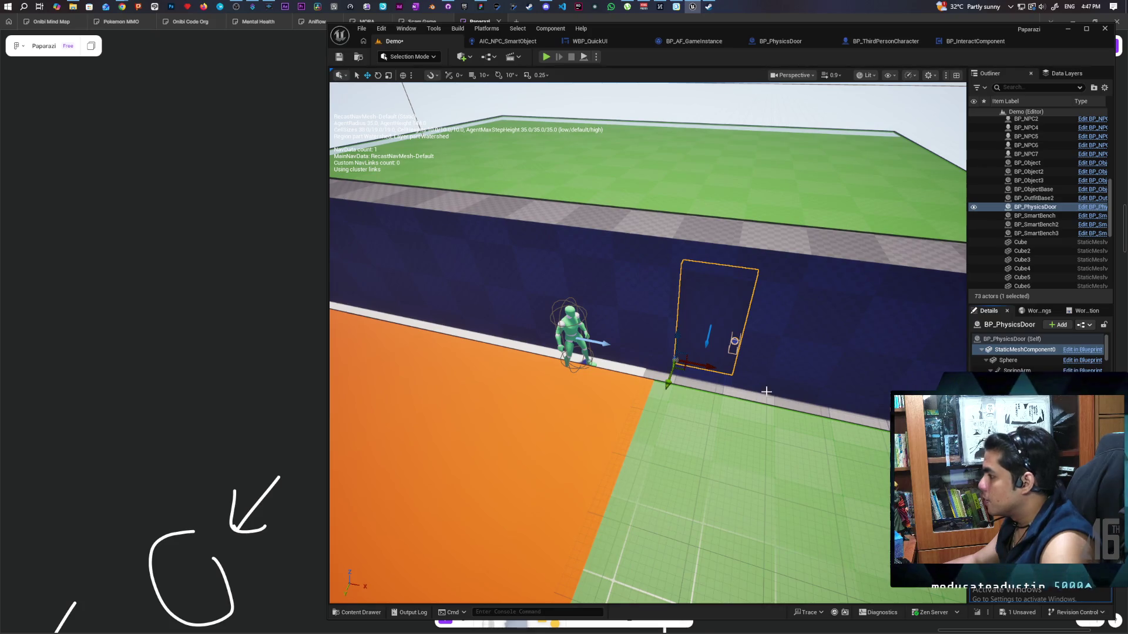
Save the level and bring the view in close to the door.
{"action": "mouse_move", "coordinate": [825, 455]}
{"action": "left_mouse_down"}
{"action": "mouse_move", "coordinate": [704, 437]}
{"action": "mouse_move", "coordinate": [813, 448]}
{"action": "left_mouse_up"}
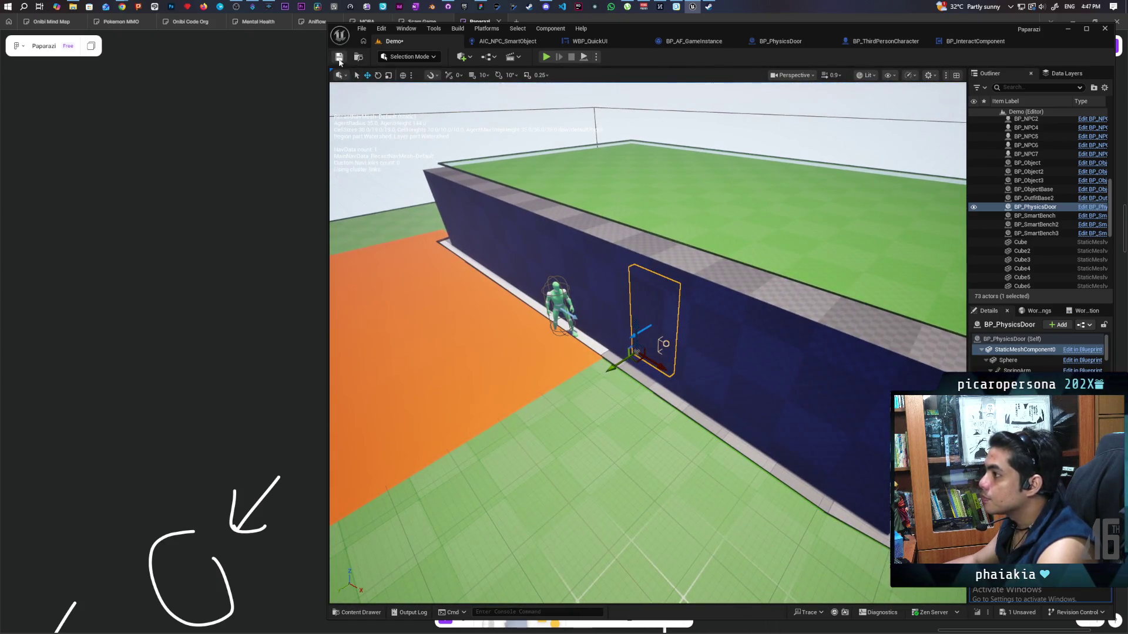
{"action": "left_click", "coordinate": [339, 58]}
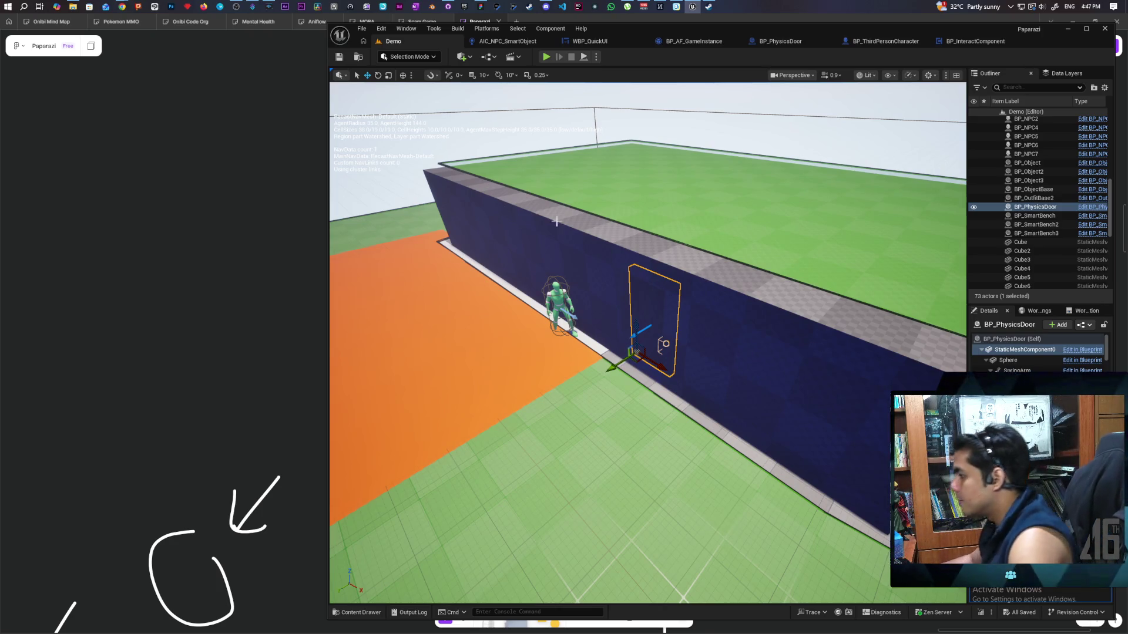
{"action": "mouse_move", "coordinate": [615, 391]}
{"action": "left_mouse_down"}
{"action": "mouse_move", "coordinate": [616, 411]}
{"action": "mouse_move", "coordinate": [640, 376]}
{"action": "mouse_move", "coordinate": [646, 447]}
{"action": "mouse_move", "coordinate": [629, 382]}
{"action": "mouse_move", "coordinate": [581, 405]}
{"action": "mouse_move", "coordinate": [588, 423]}
{"action": "mouse_move", "coordinate": [575, 381]}
{"action": "mouse_move", "coordinate": [590, 376]}
{"action": "left_mouse_up"}
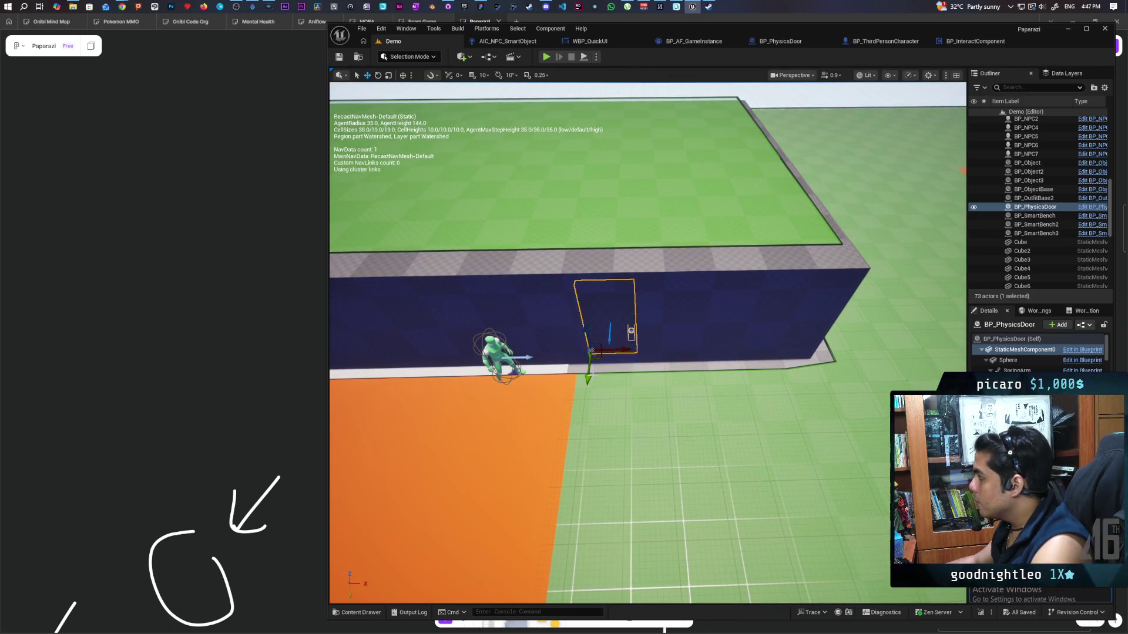
Place a Nav Modifier Volume beside the door via Quick Add's 'nav' search.
{"action": "left_click", "coordinate": [474, 57]}
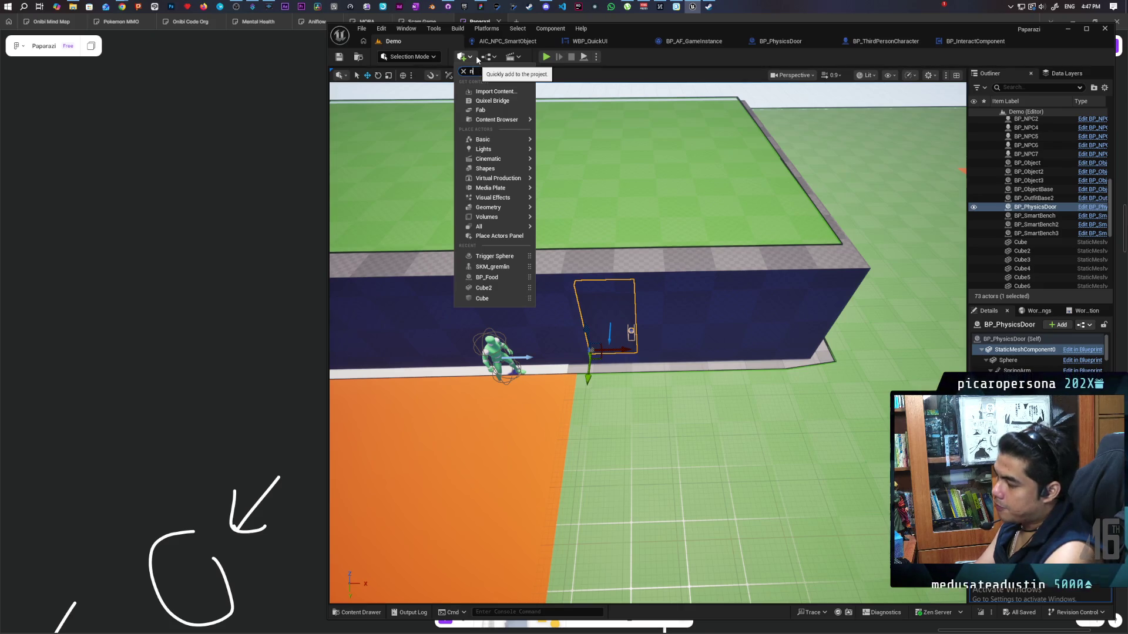
{"action": "type", "text": "nav"}
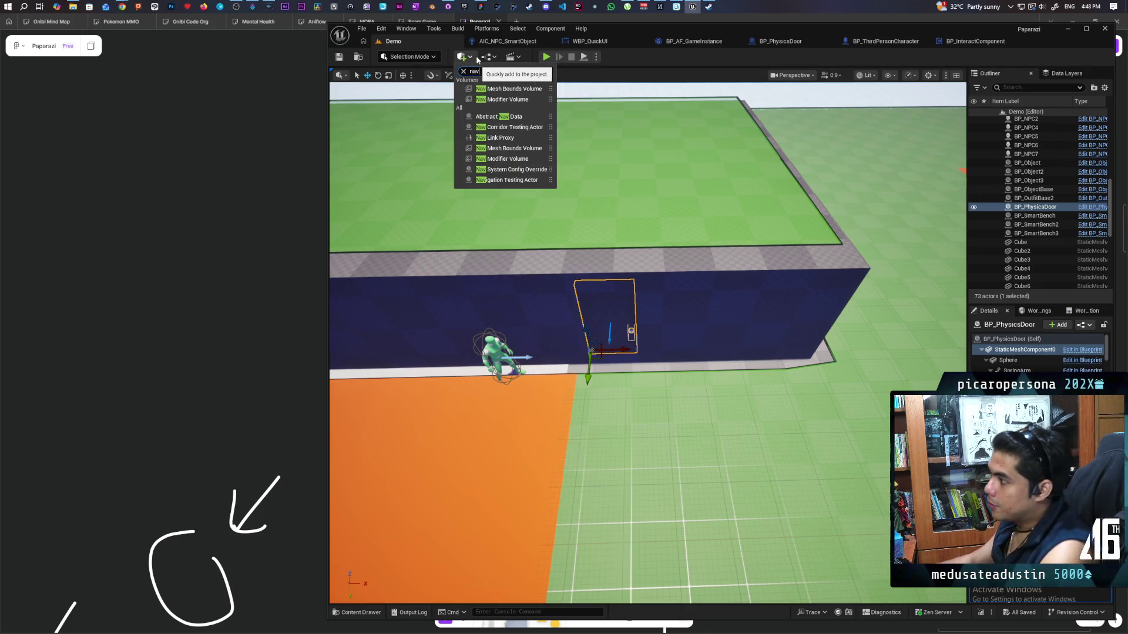
{"action": "mouse_move", "coordinate": [507, 99]}
{"action": "left_mouse_down"}
{"action": "mouse_move", "coordinate": [548, 196]}
{"action": "mouse_move", "coordinate": [581, 388]}
{"action": "left_mouse_up"}
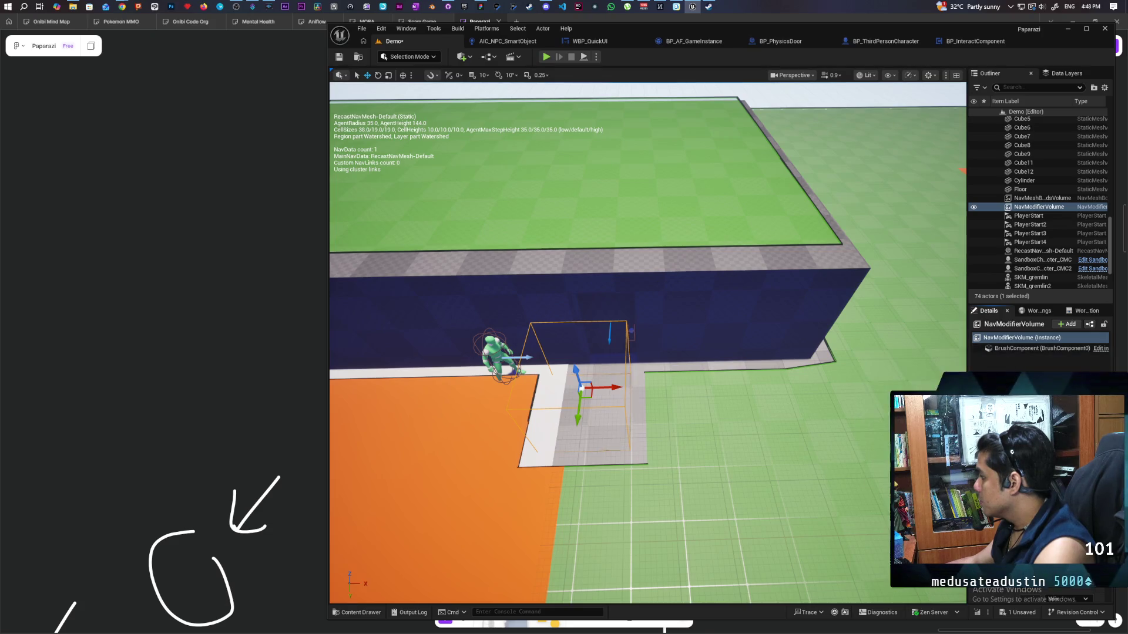
{"action": "left_click", "coordinate": [1005, 349]}
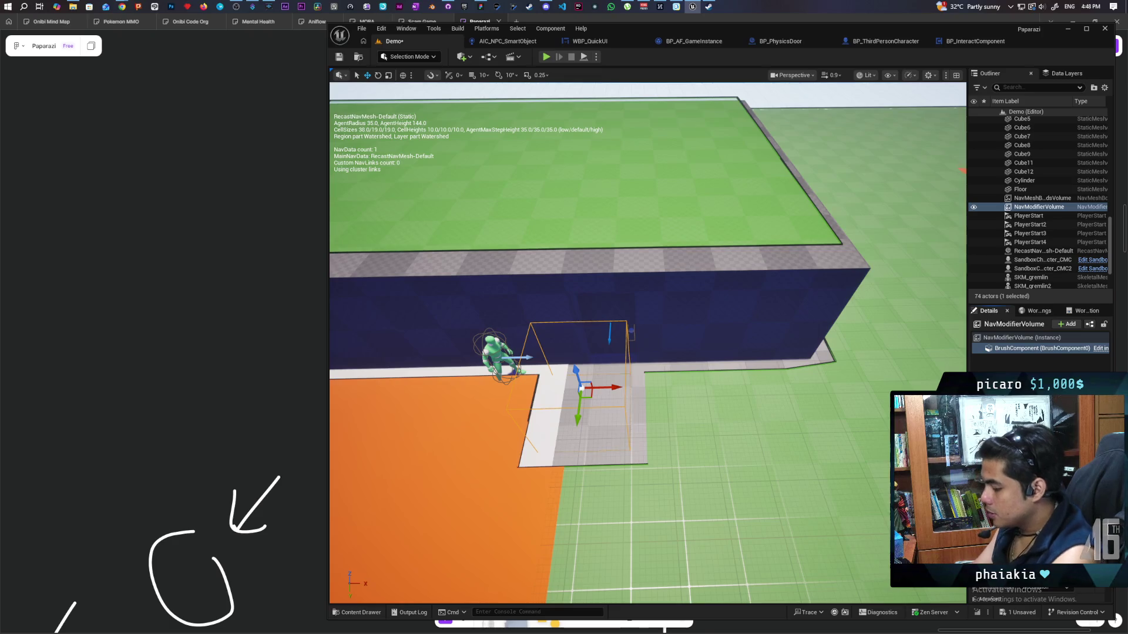
{"action": "left_click", "coordinate": [1021, 339]}
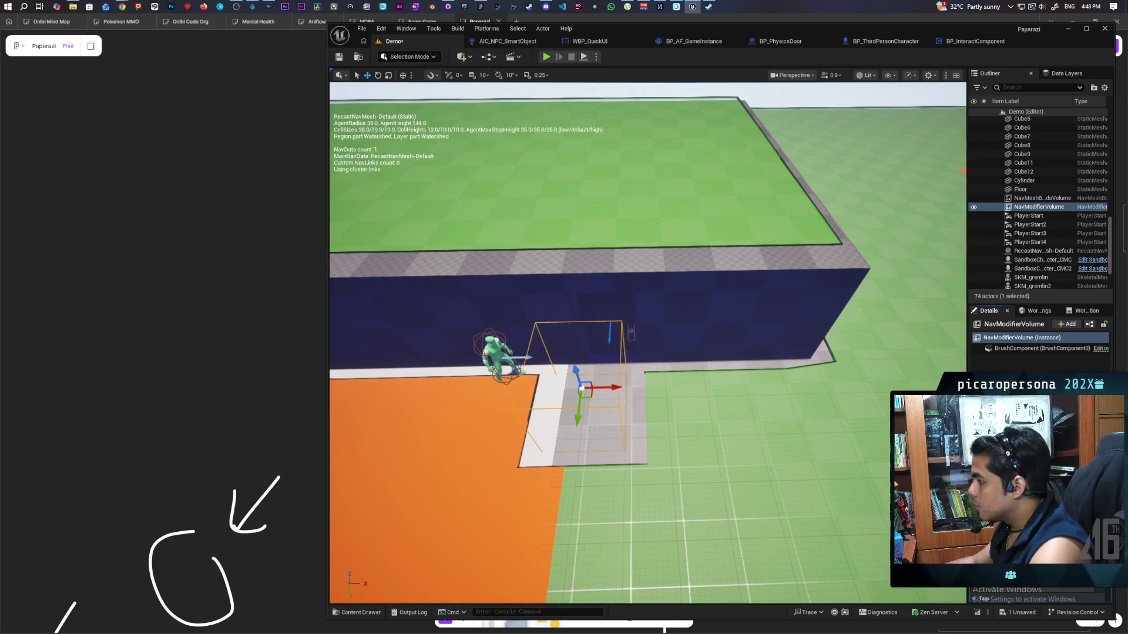
Duplicate the Nav Modifier Volume to the door's other side.
{"action": "mouse_move", "coordinate": [646, 340]}
{"action": "left_mouse_down"}
{"action": "mouse_move", "coordinate": [505, 324]}
{"action": "mouse_move", "coordinate": [716, 384]}
{"action": "mouse_move", "coordinate": [675, 372]}
{"action": "mouse_move", "coordinate": [661, 329]}
{"action": "mouse_move", "coordinate": [625, 335]}
{"action": "mouse_move", "coordinate": [498, 305]}
{"action": "left_mouse_up"}
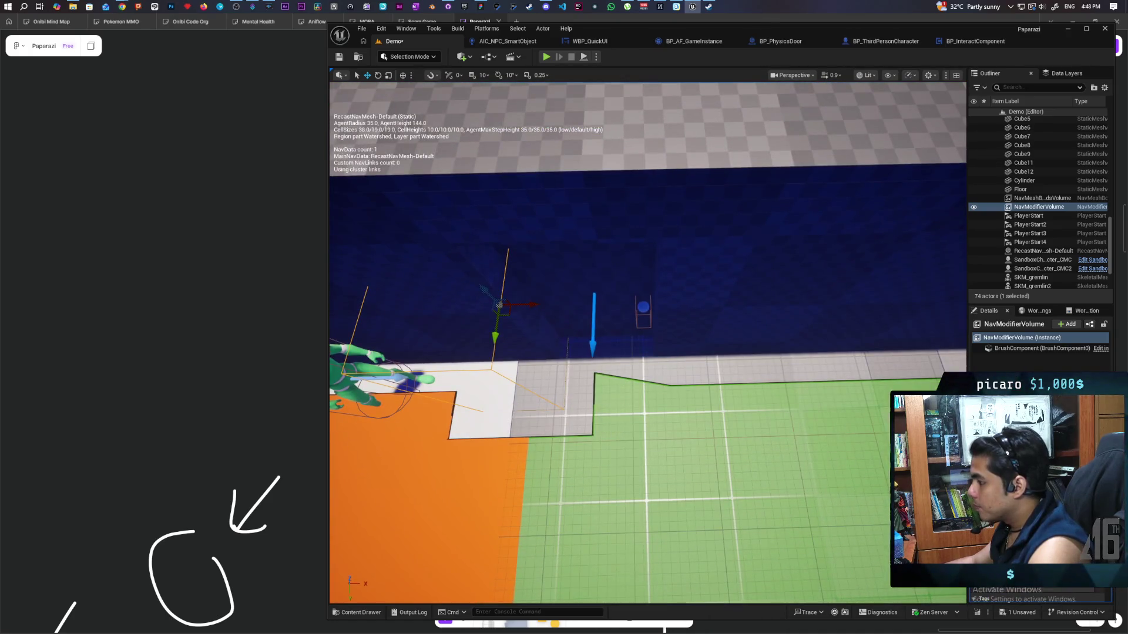
{"action": "key", "text": "a"}
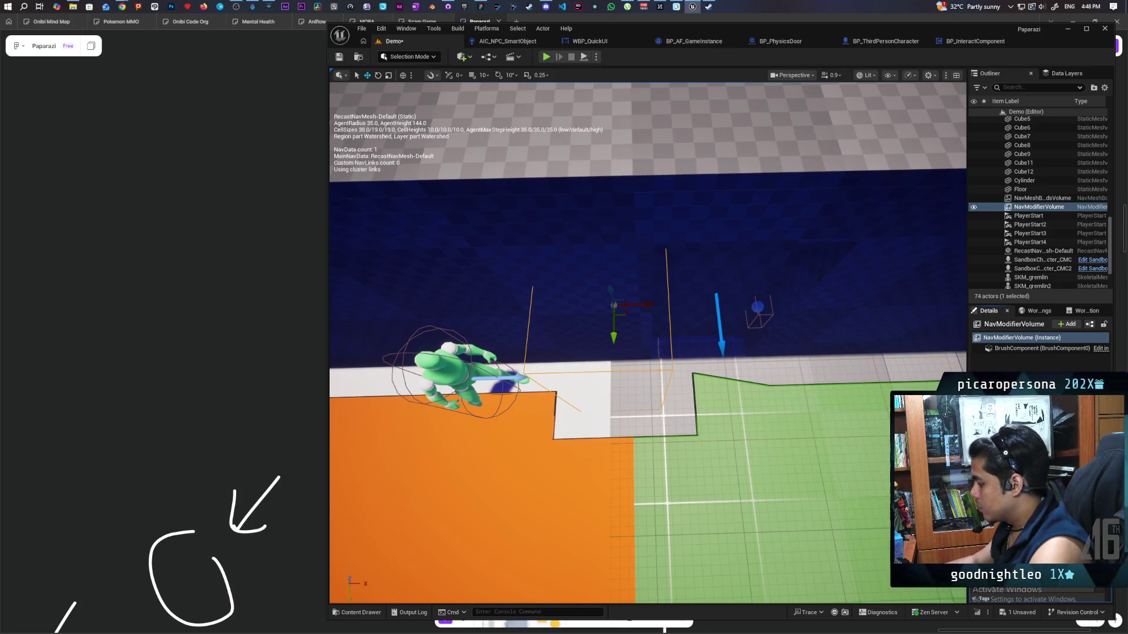
{"action": "scroll", "coordinate": [809, 445], "scroll_direction": "down", "scroll_amount": 3}
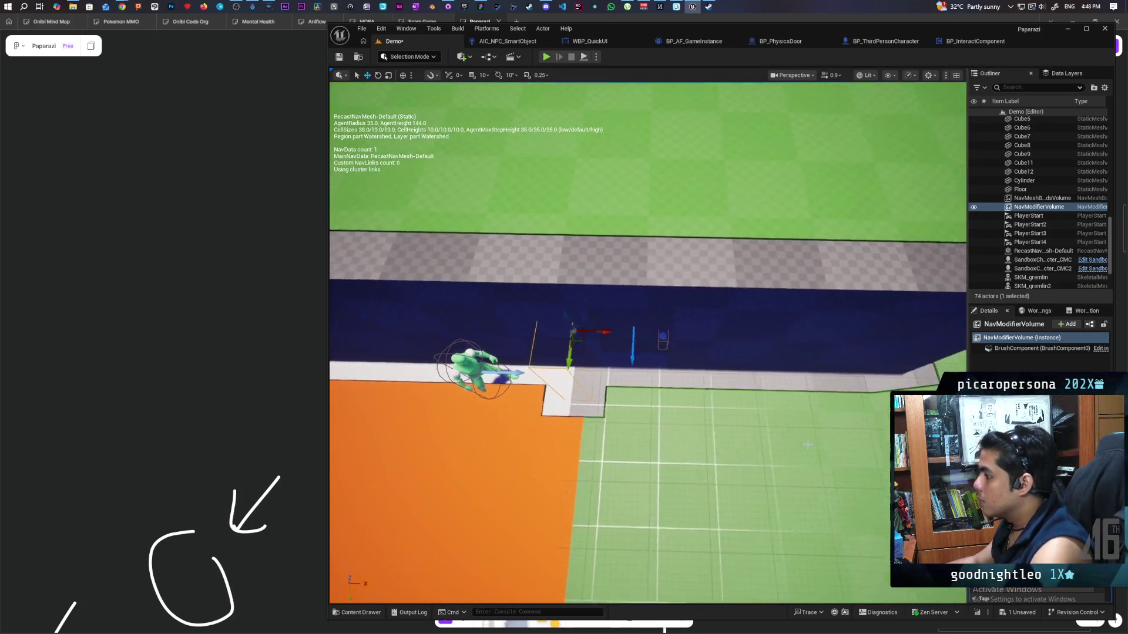
{"action": "key", "text": "d"}
{"action": "mouse_move", "coordinate": [586, 332]}
{"action": "left_mouse_down"}
{"action": "mouse_move", "coordinate": [715, 355]}
{"action": "mouse_move", "coordinate": [693, 376]}
{"action": "mouse_move", "coordinate": [664, 452]}
{"action": "mouse_move", "coordinate": [631, 419]}
{"action": "mouse_move", "coordinate": [760, 397]}
{"action": "left_mouse_up"}
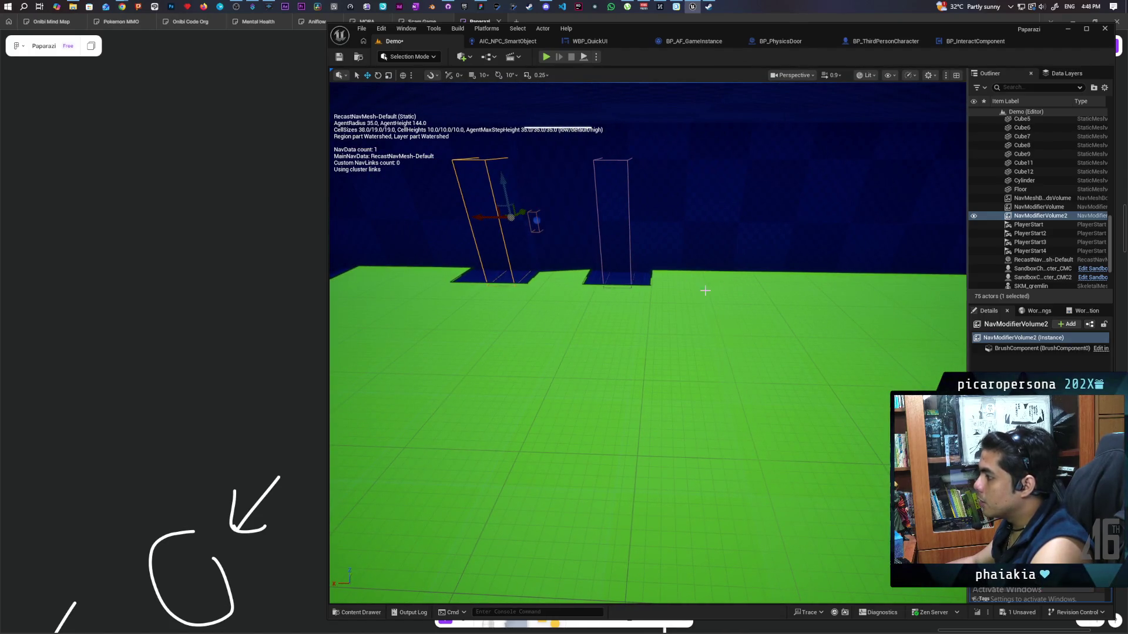
Frame BP_PhysicsDoor, select its StaticMeshComponent0, and bring up Windows Task Manager.
{"action": "left_click_drag", "start_coordinate": [569, 331], "coordinate": [655, 254]}
{"action": "left_click", "coordinate": [655, 254]}
{"action": "key", "text": "f"}
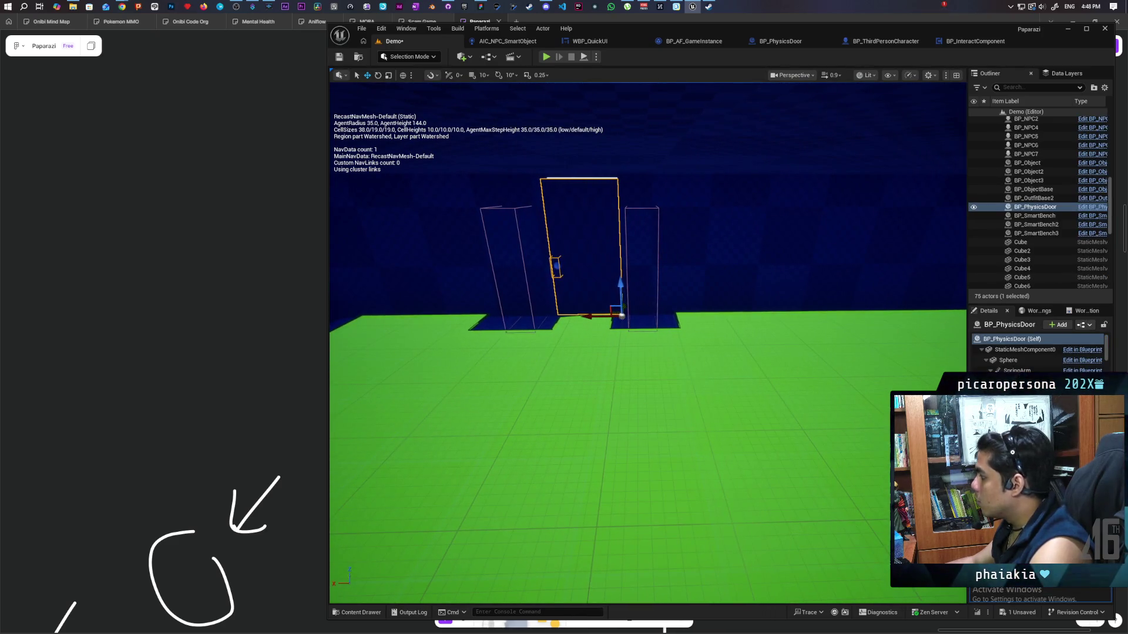
{"action": "left_click", "coordinate": [1025, 350]}
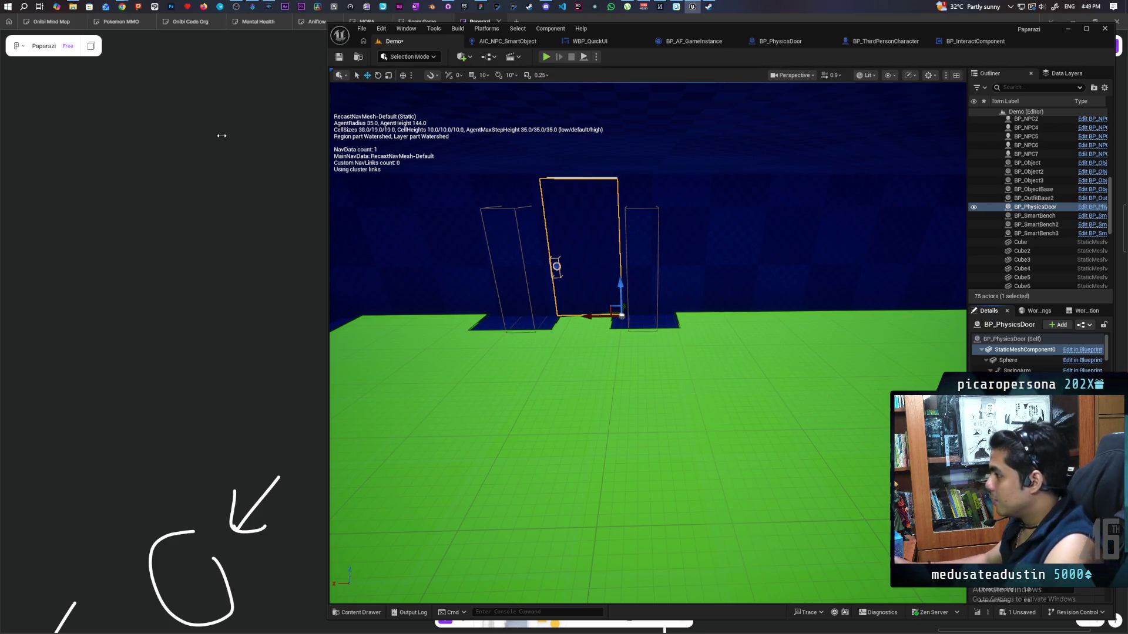
{"action": "key", "text": "ctrl+shift+Escape"}
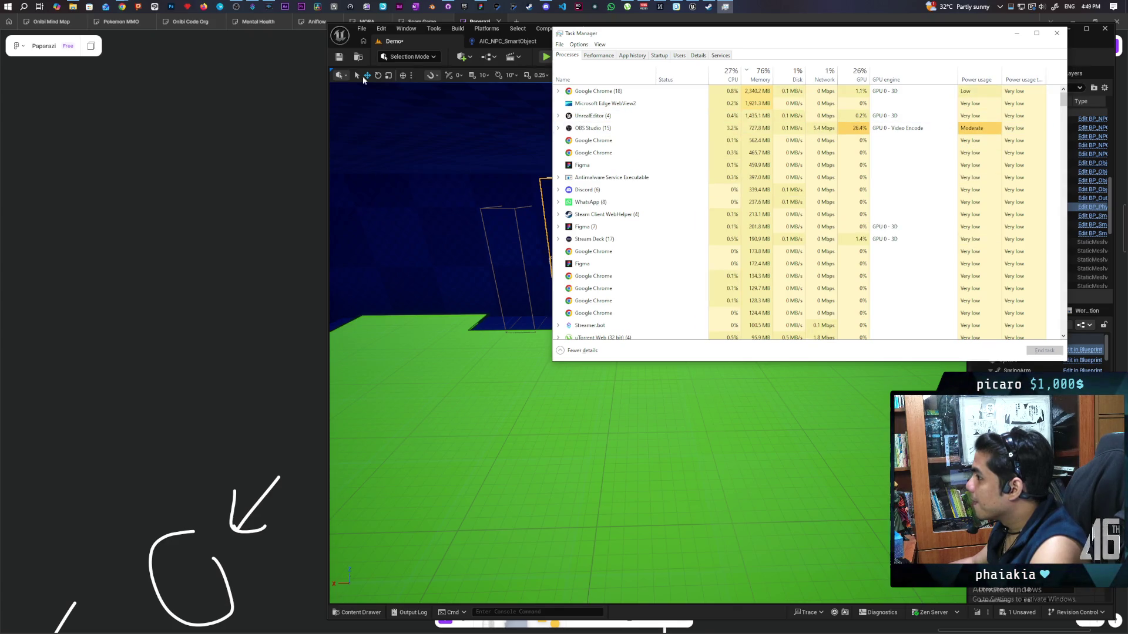
End the Microsoft Edge WebView2 process in Task Manager.
{"action": "left_click", "coordinate": [558, 129]}
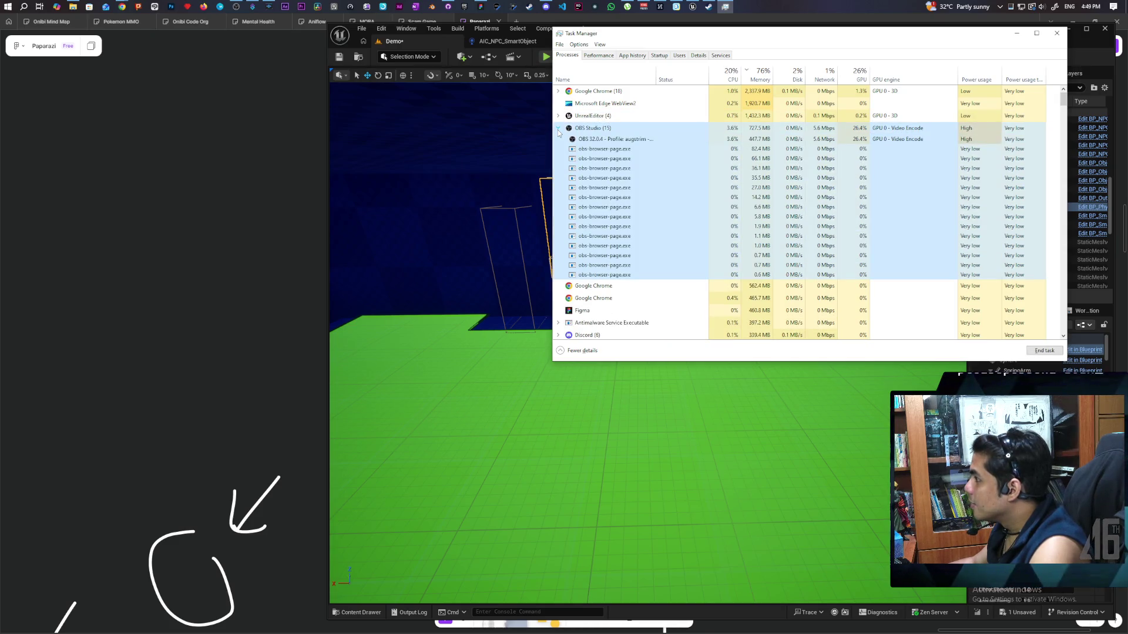
{"action": "left_click", "coordinate": [558, 128]}
{"action": "left_click", "coordinate": [559, 116]}
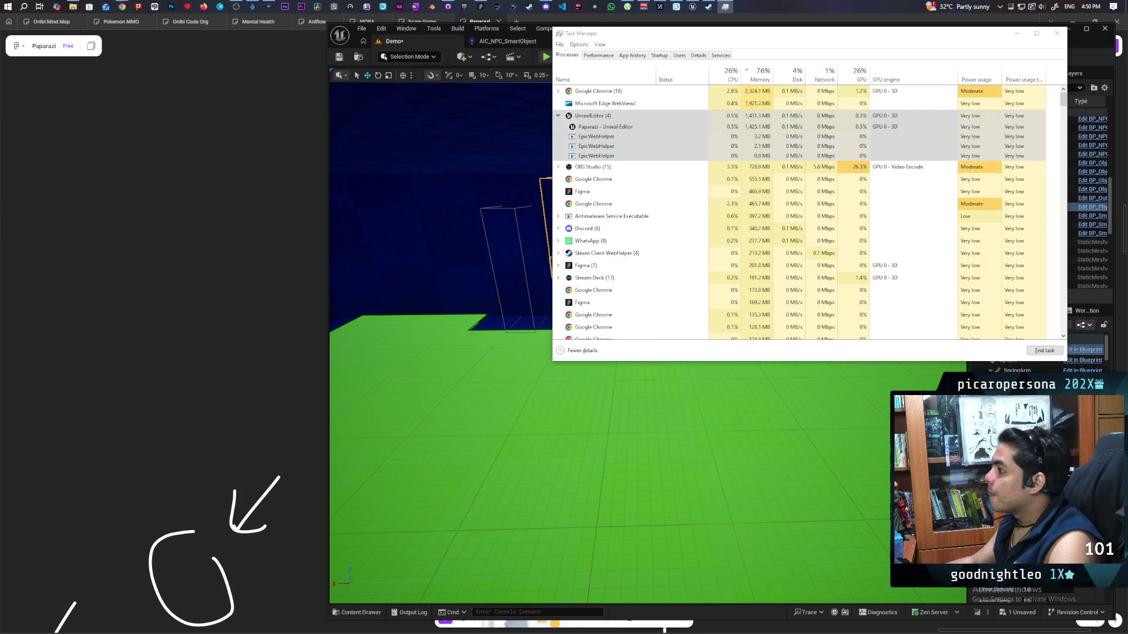
{"action": "left_click", "coordinate": [615, 106]}
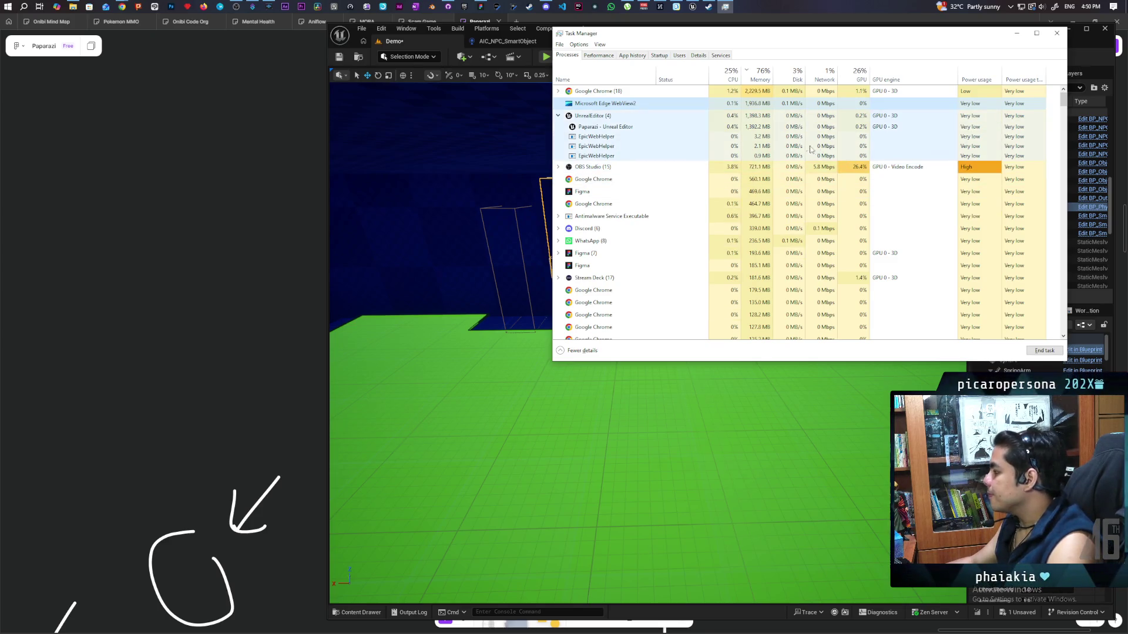
{"action": "left_click", "coordinate": [592, 117]}
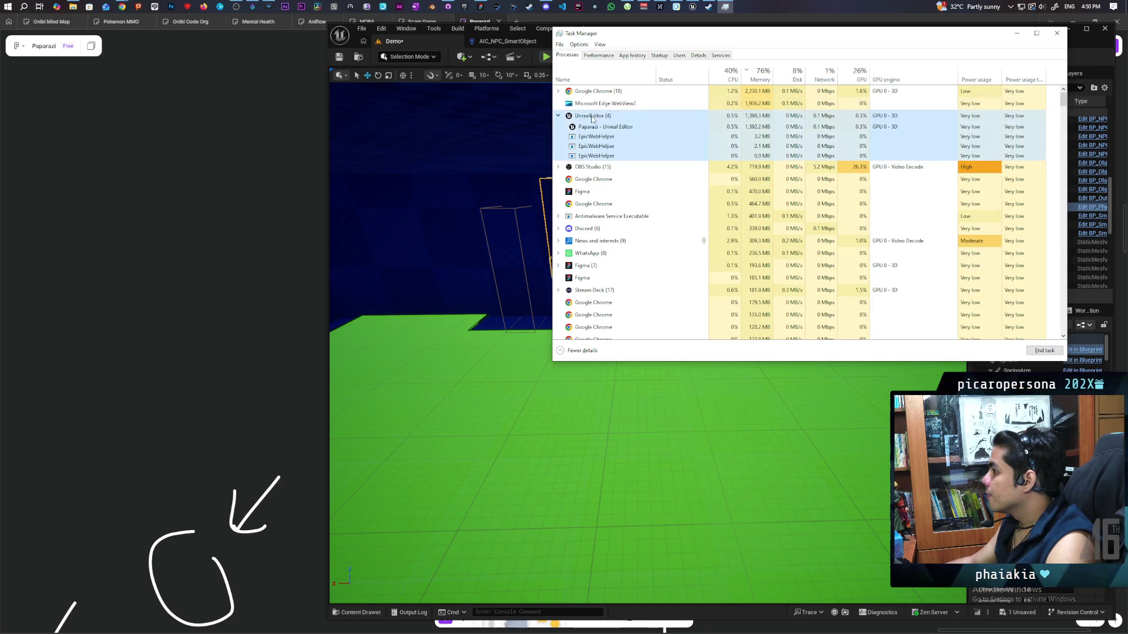
{"action": "left_click", "coordinate": [640, 104]}
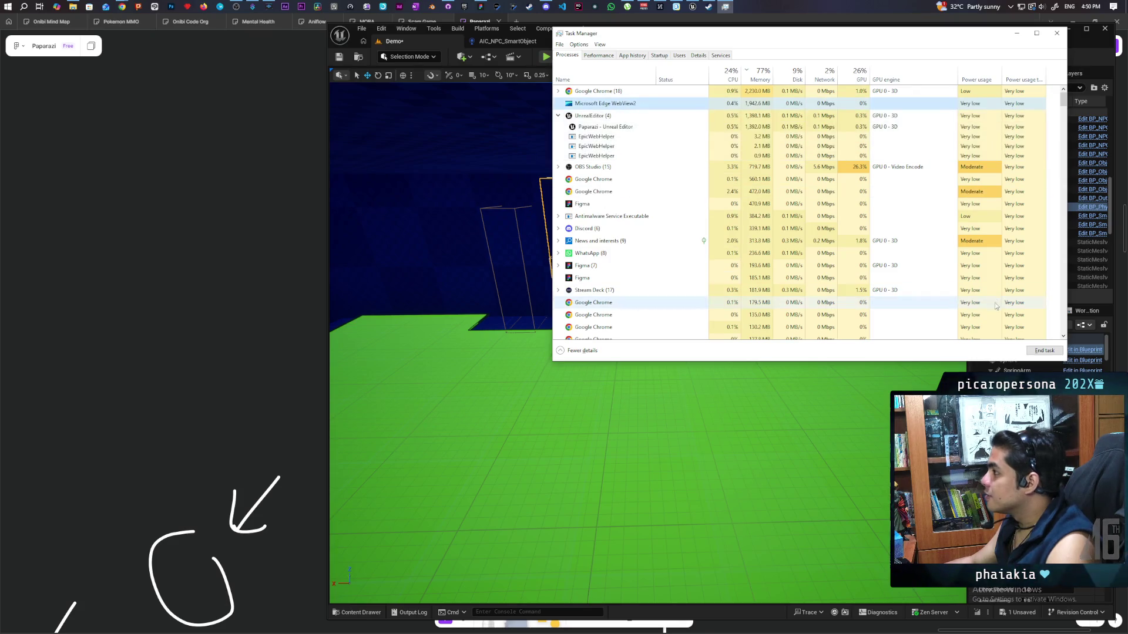
{"action": "left_click", "coordinate": [1043, 352]}
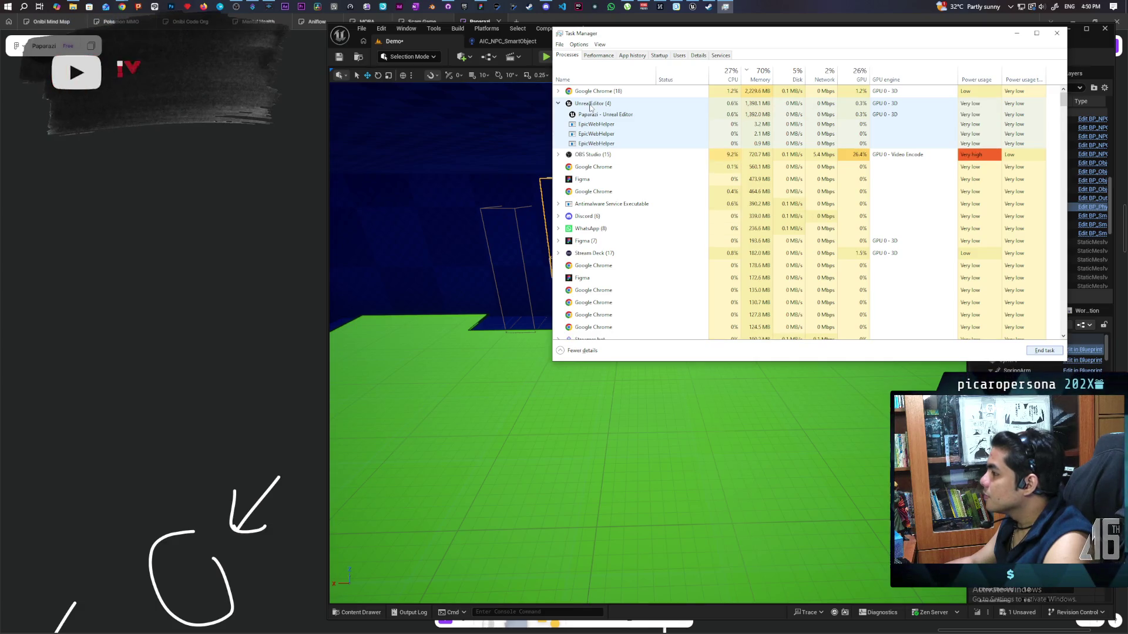
Inspect the UnrealEditor group's EpicWebHelper processes, then minimize Task Manager.
{"action": "double_click", "coordinate": [590, 104]}
{"action": "double_click", "coordinate": [589, 105]}
{"action": "left_click", "coordinate": [587, 114]}
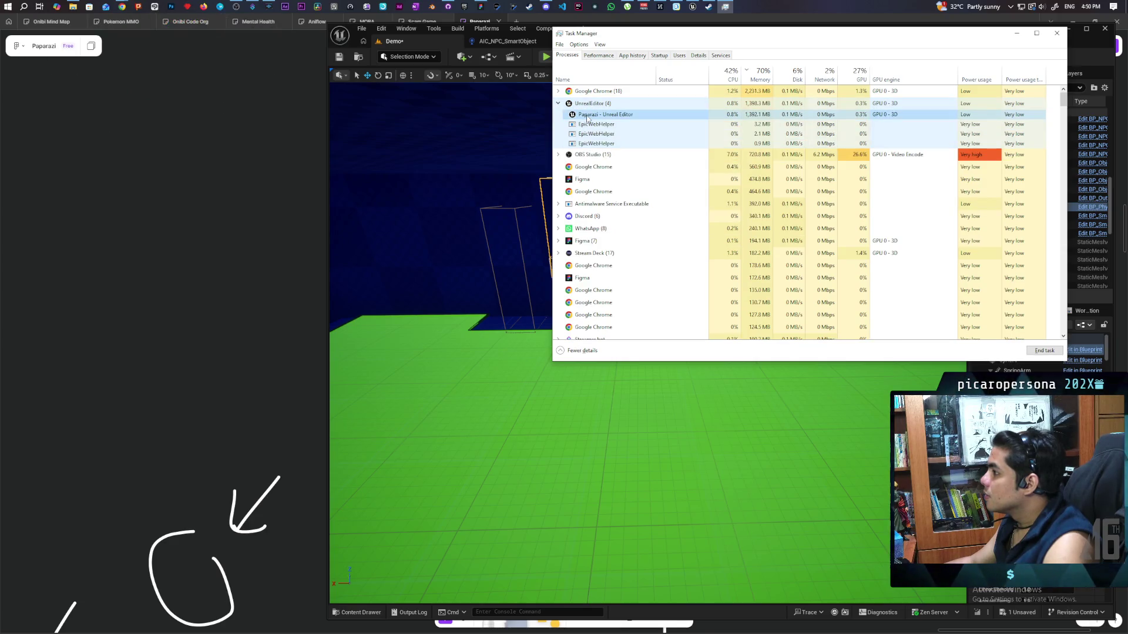
{"action": "left_click", "coordinate": [589, 125]}
{"action": "left_click", "coordinate": [592, 134]}
{"action": "left_click", "coordinate": [594, 143]}
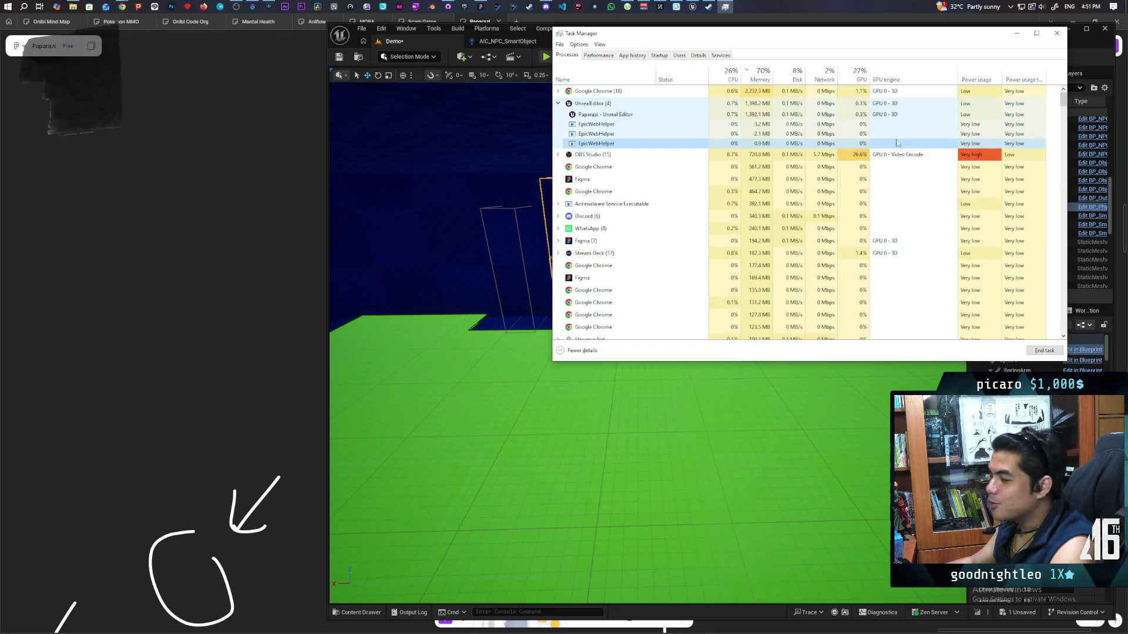
{"action": "left_click", "coordinate": [1016, 37]}
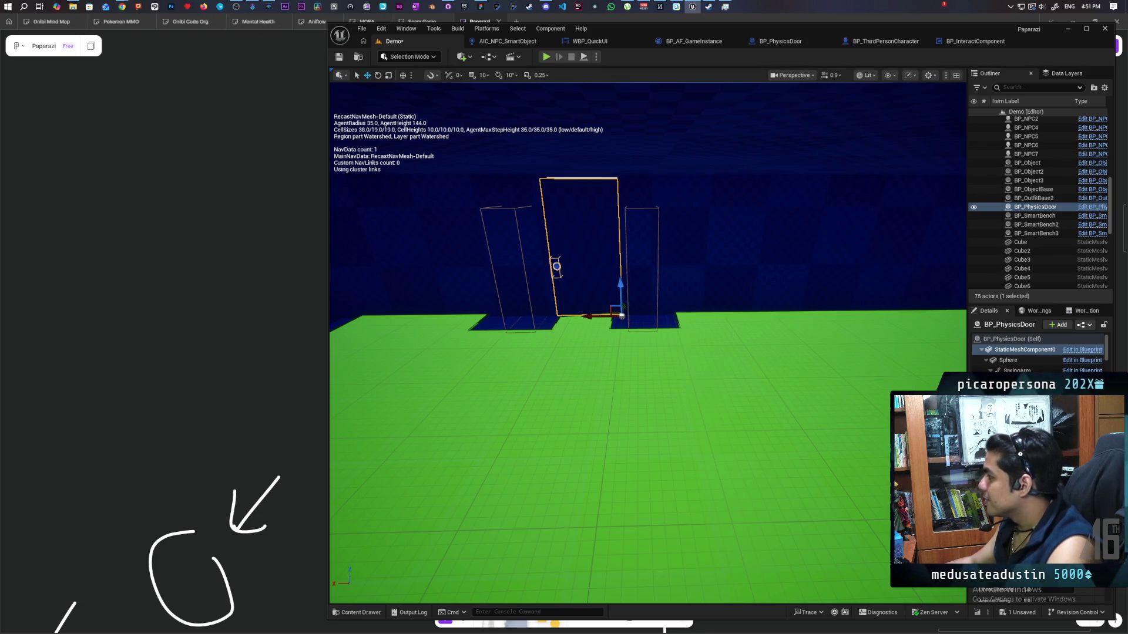
Frame BP_PhysicsDoor in the viewport and save all level changes.
{"action": "left_click", "coordinate": [543, 134]}
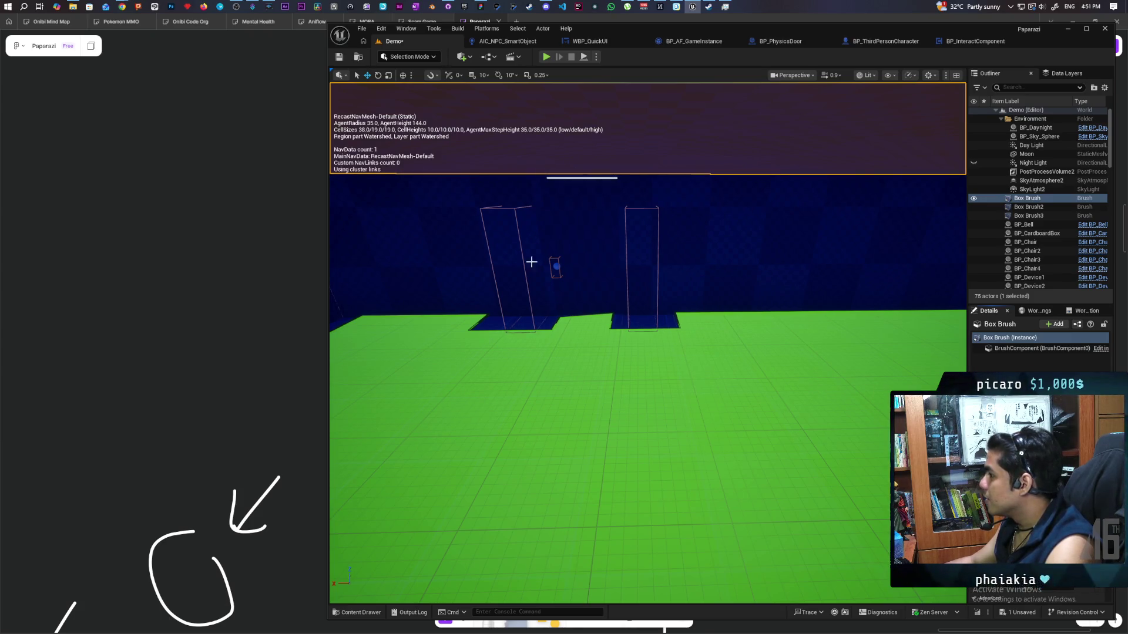
{"action": "left_click", "coordinate": [573, 244]}
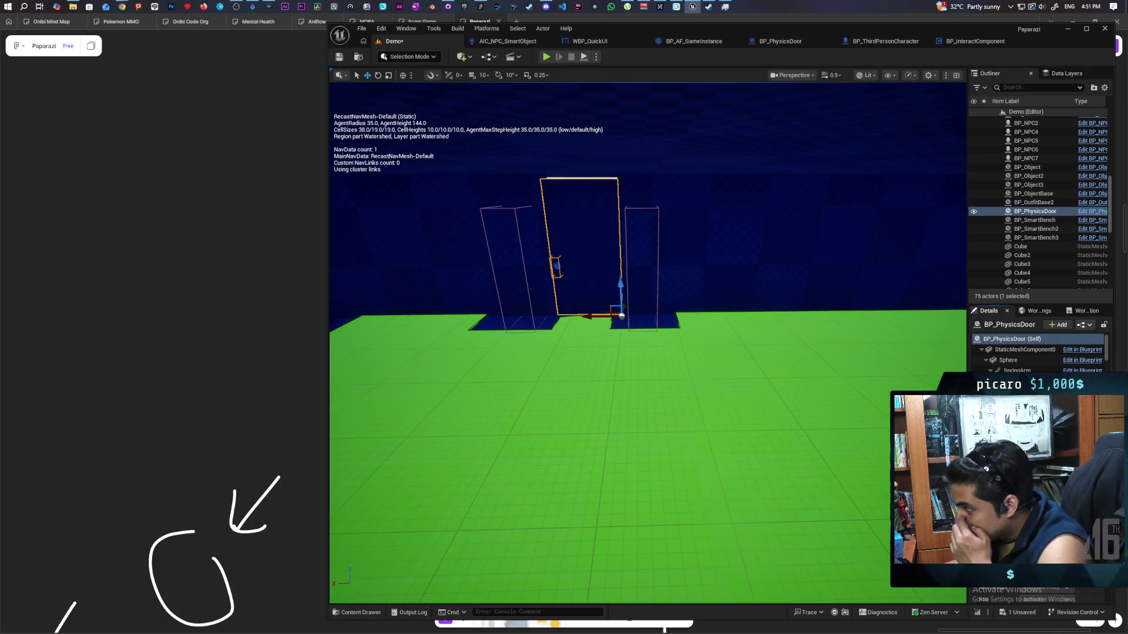
{"action": "key", "text": "f"}
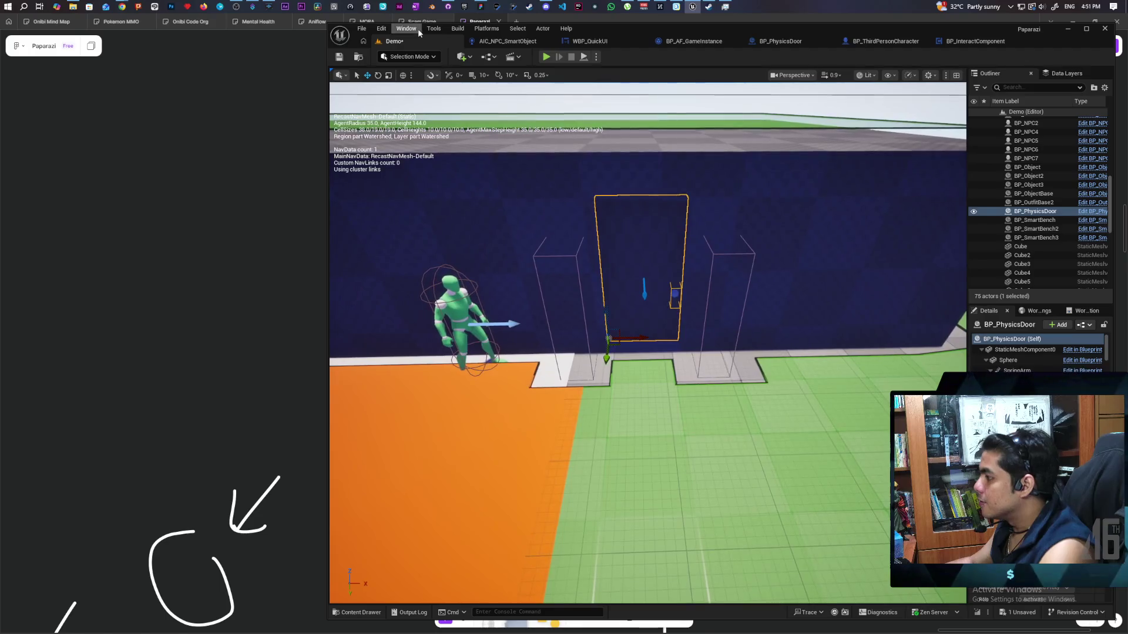
{"action": "left_click", "coordinate": [340, 57]}
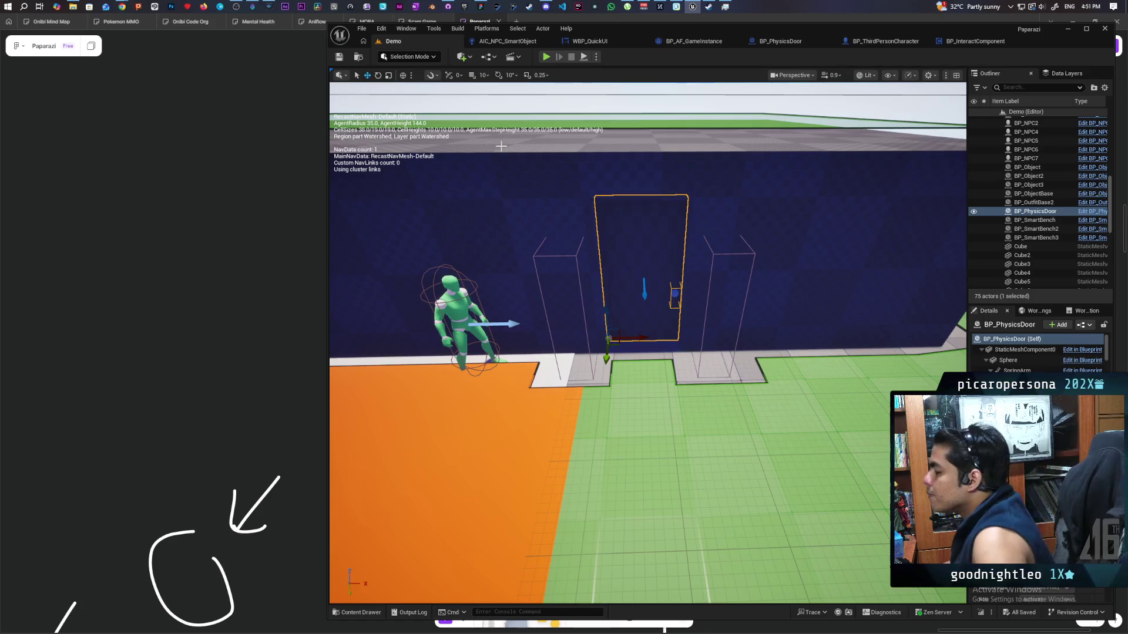
Browse the Content Drawer to Content/Core/Interactables showing BP_PhysicsDoor.
{"action": "left_click", "coordinate": [360, 613]}
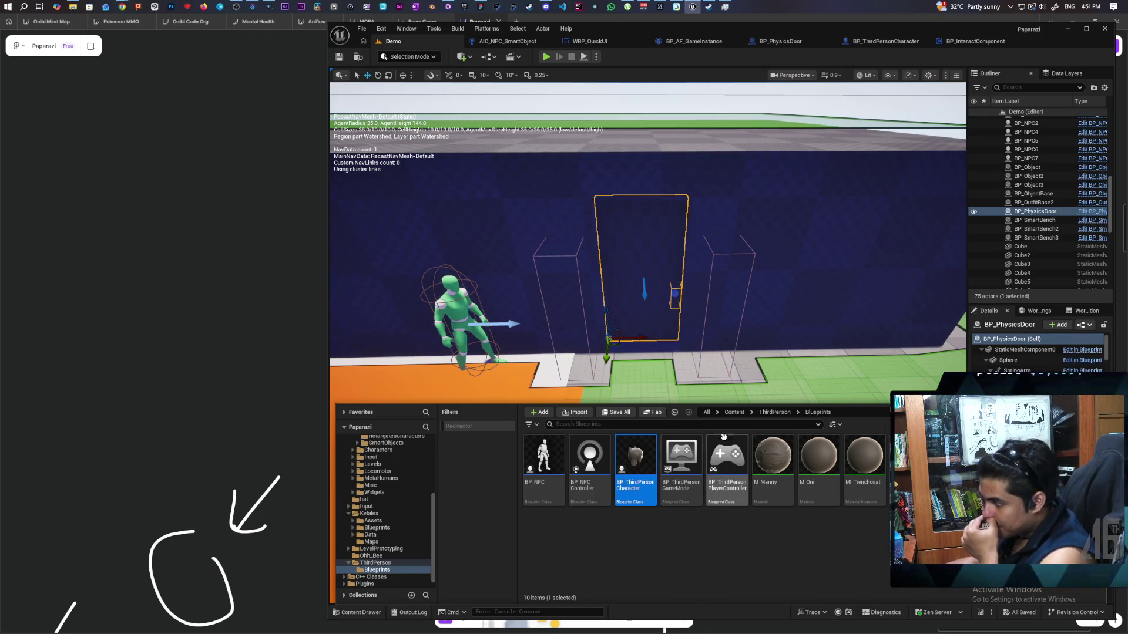
{"action": "left_click", "coordinate": [734, 412]}
{"action": "key", "text": "ctrl+space"}
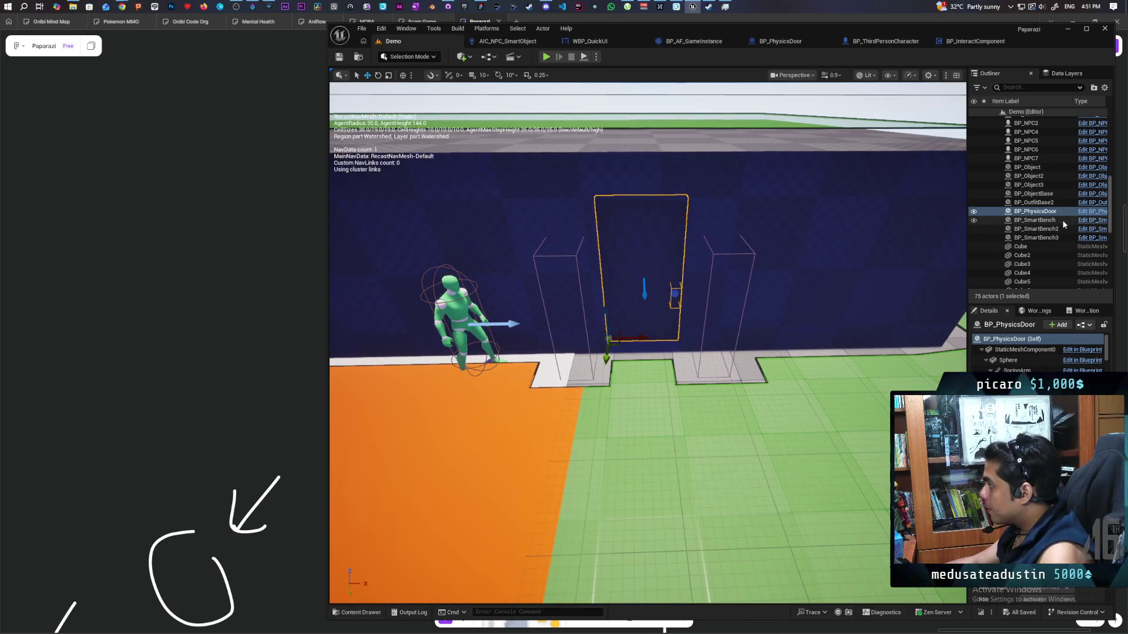
{"action": "key", "text": "ctrl+space"}
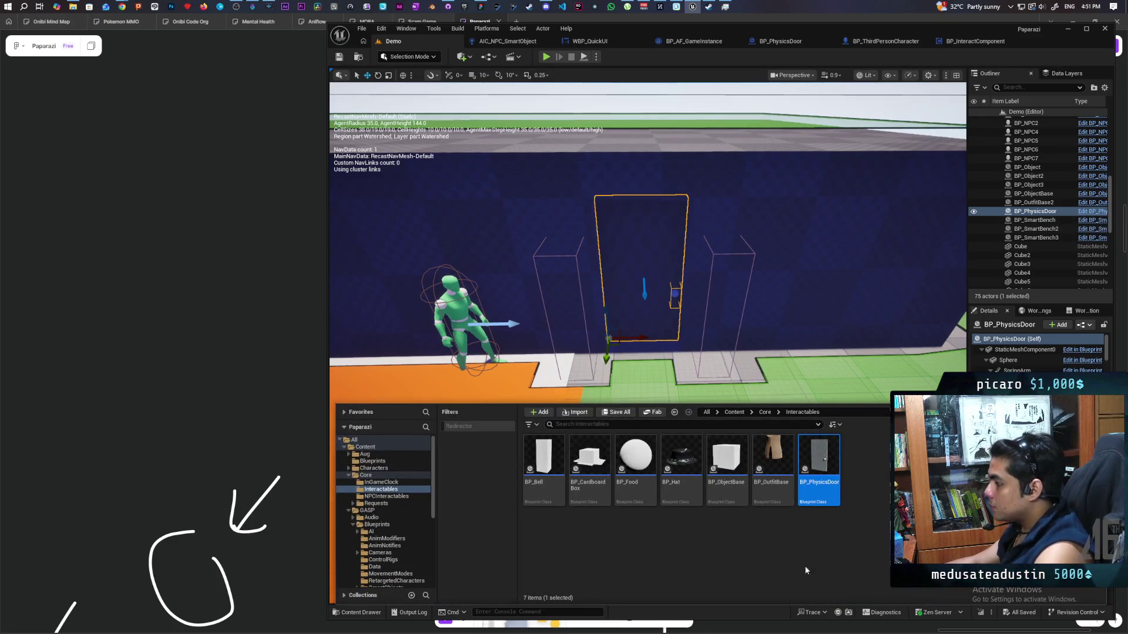
{"action": "right_click", "coordinate": [875, 464]}
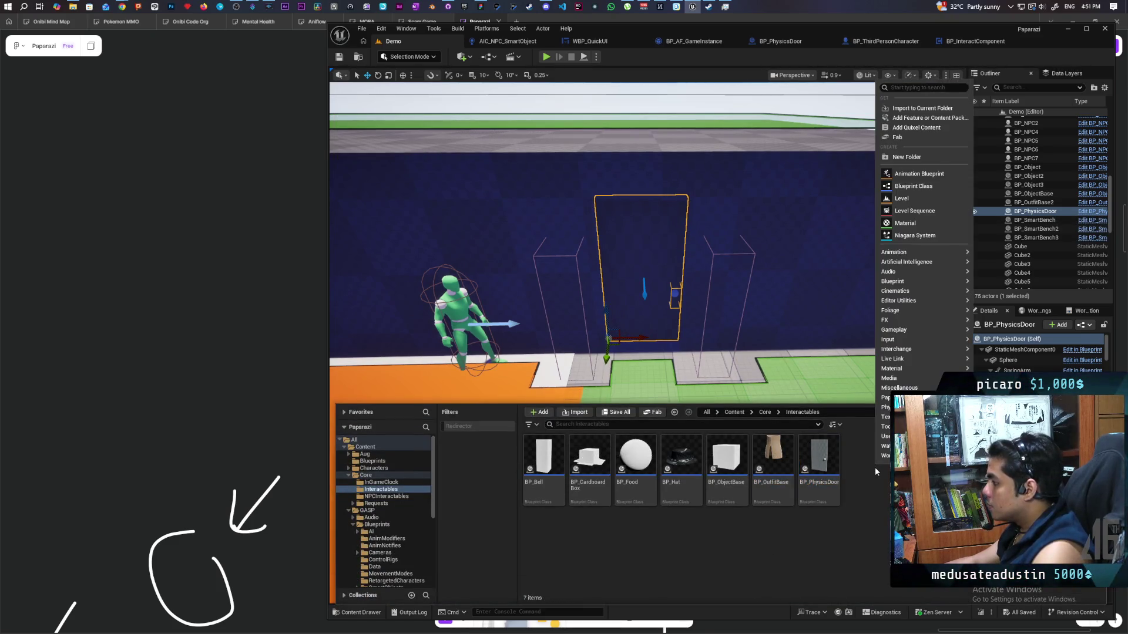
{"action": "left_click", "coordinate": [913, 186]}
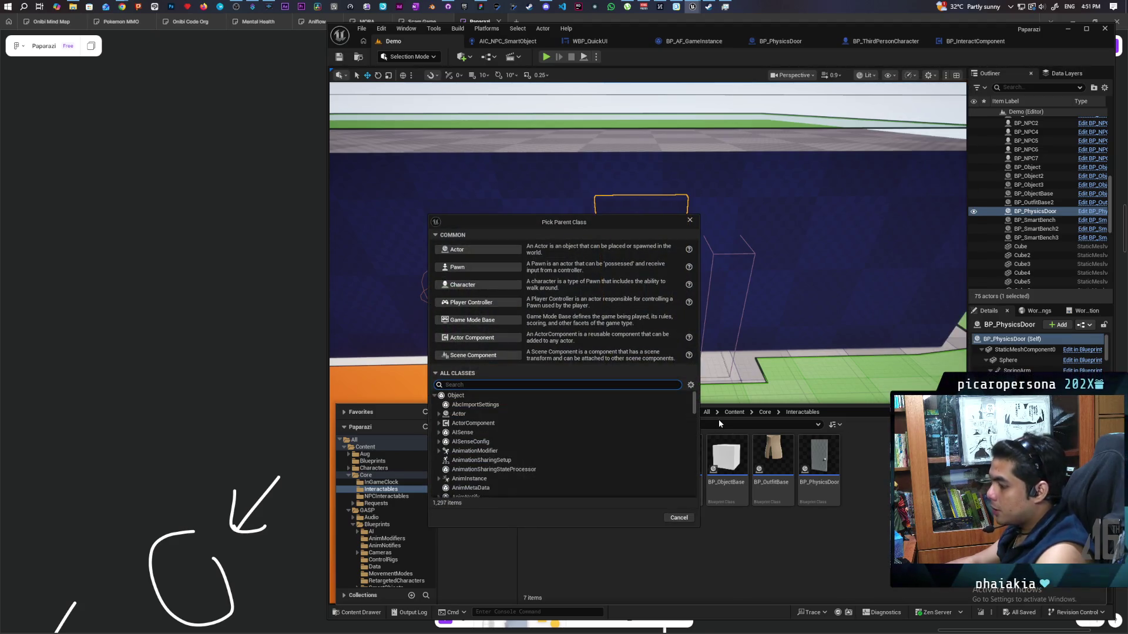
{"action": "type", "text": "nav"}
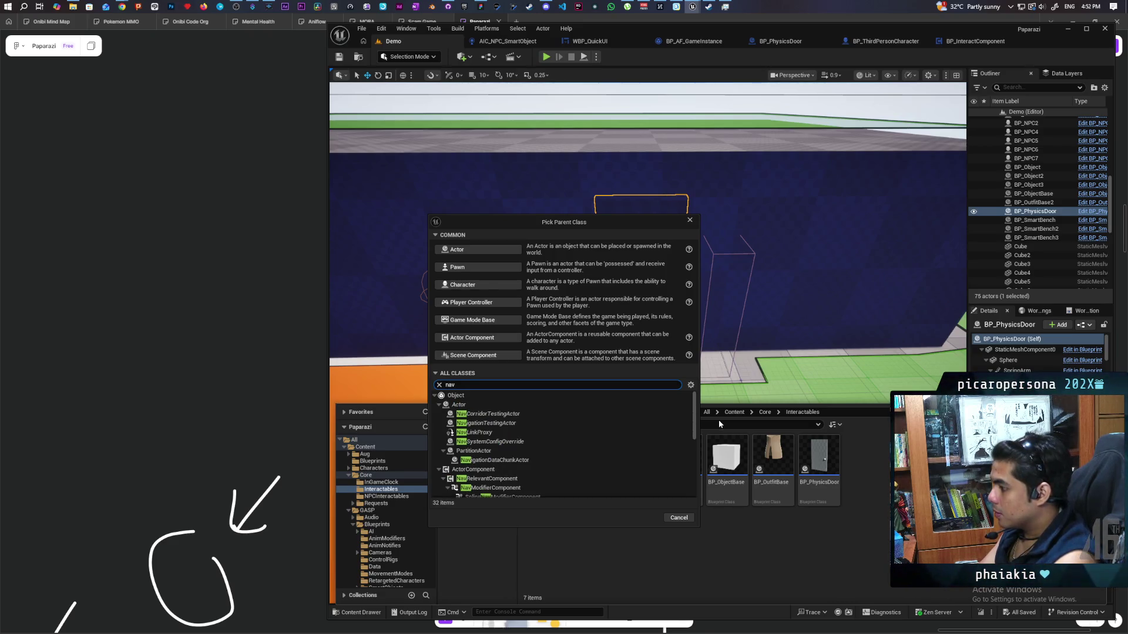
{"action": "mouse_move", "coordinate": [513, 436]}
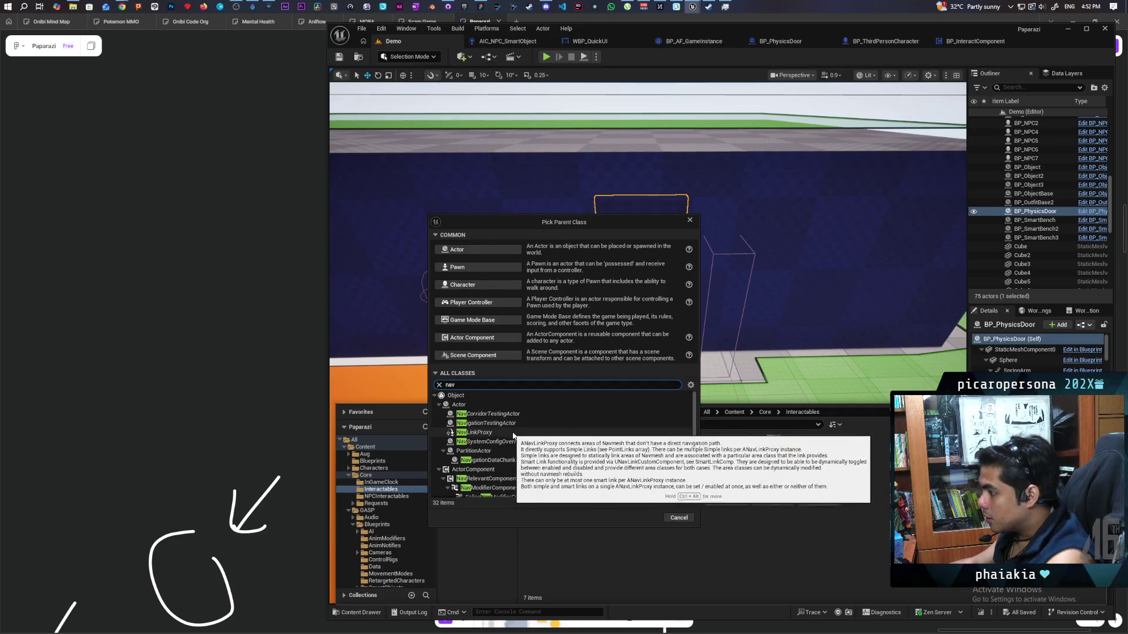
{"action": "scroll", "coordinate": [551, 449], "scroll_direction": "down", "scroll_amount": 2}
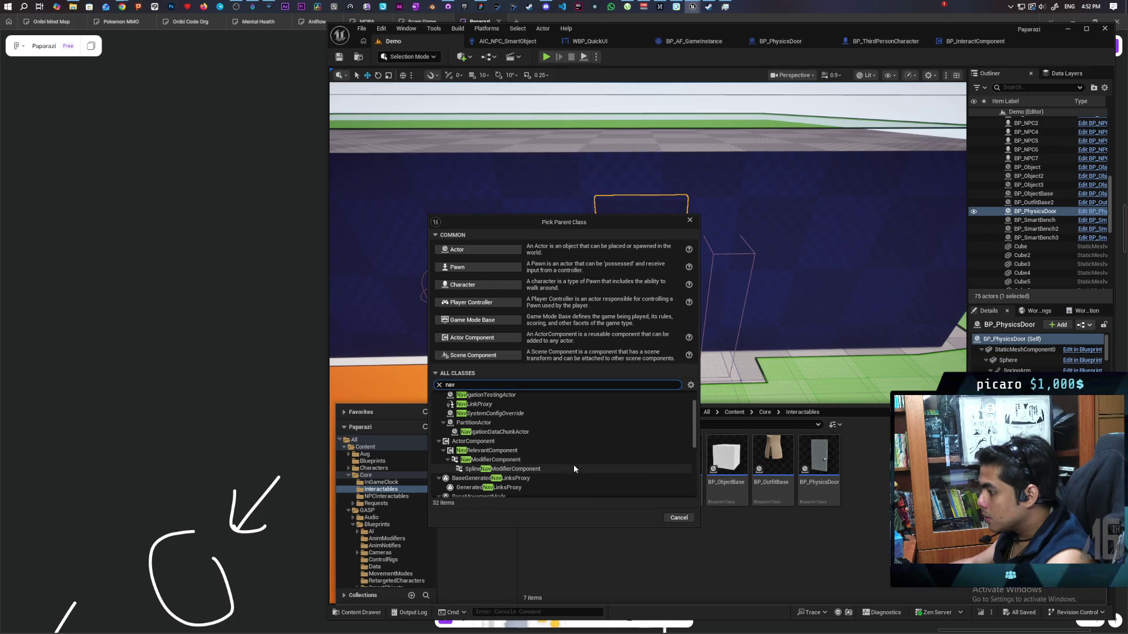
{"action": "scroll", "coordinate": [574, 469], "scroll_direction": "down", "scroll_amount": 1}
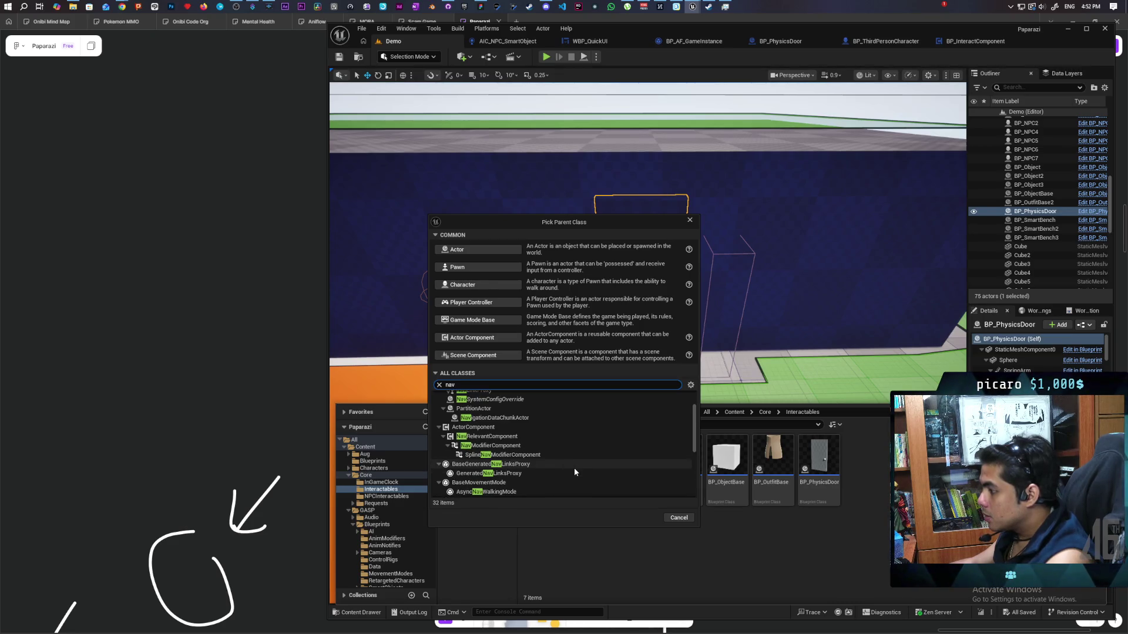
{"action": "scroll", "coordinate": [574, 468], "scroll_direction": "down", "scroll_amount": 1}
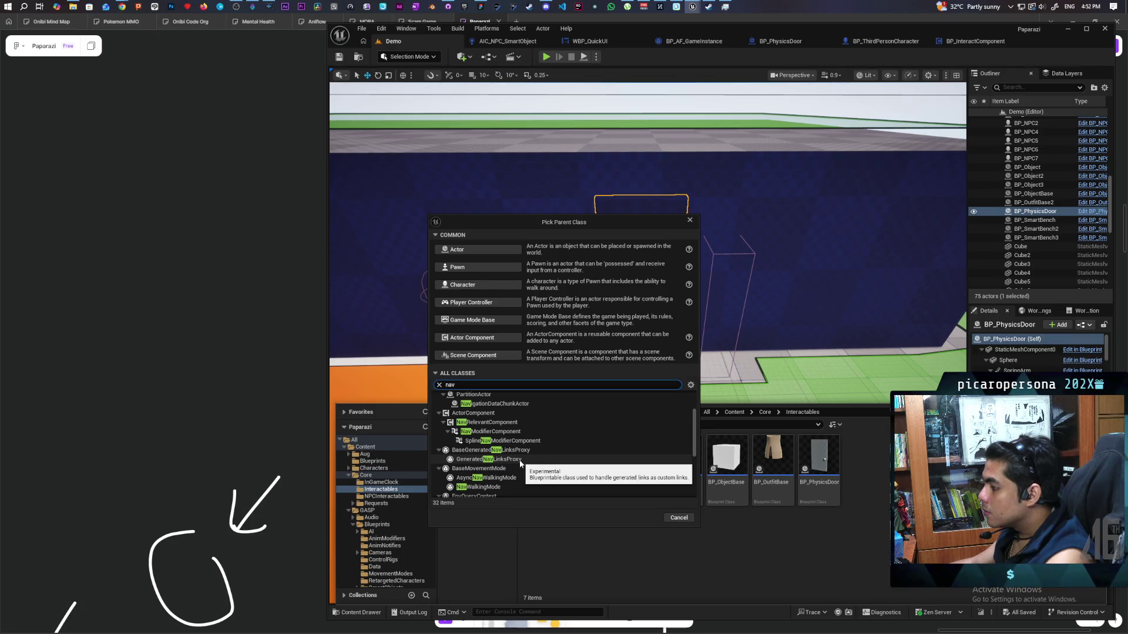
{"action": "scroll", "coordinate": [520, 464], "scroll_direction": "down", "scroll_amount": 2}
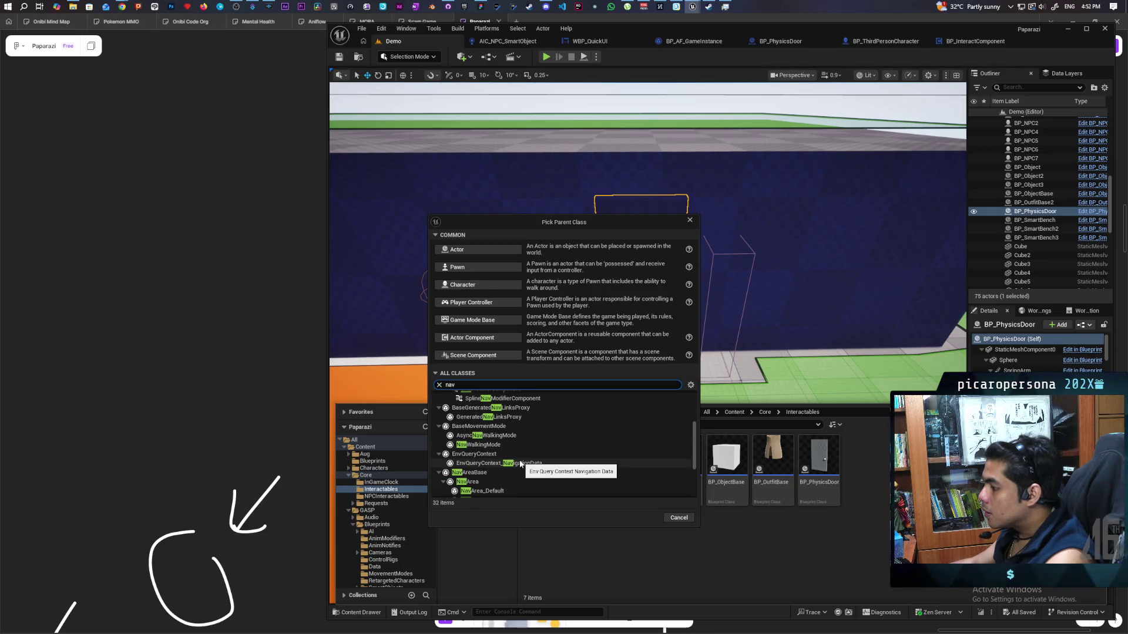
{"action": "left_click", "coordinate": [690, 220]}
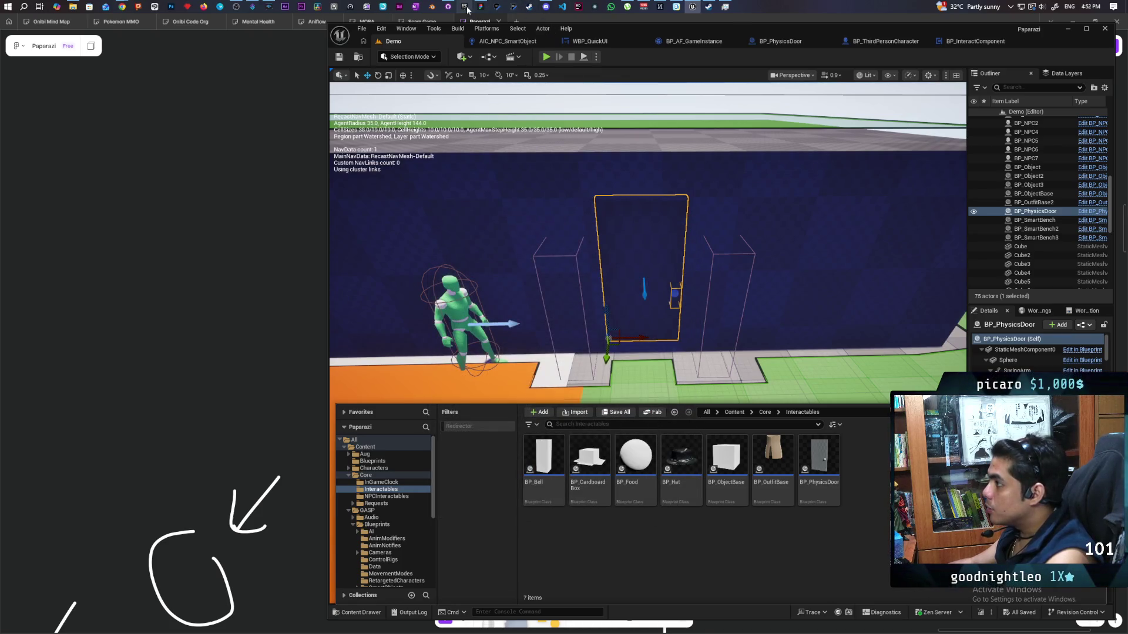
Scroll the Epic Games Launcher Library's My Projects and launch the Onibi project.
{"action": "left_click", "coordinate": [464, 7]}
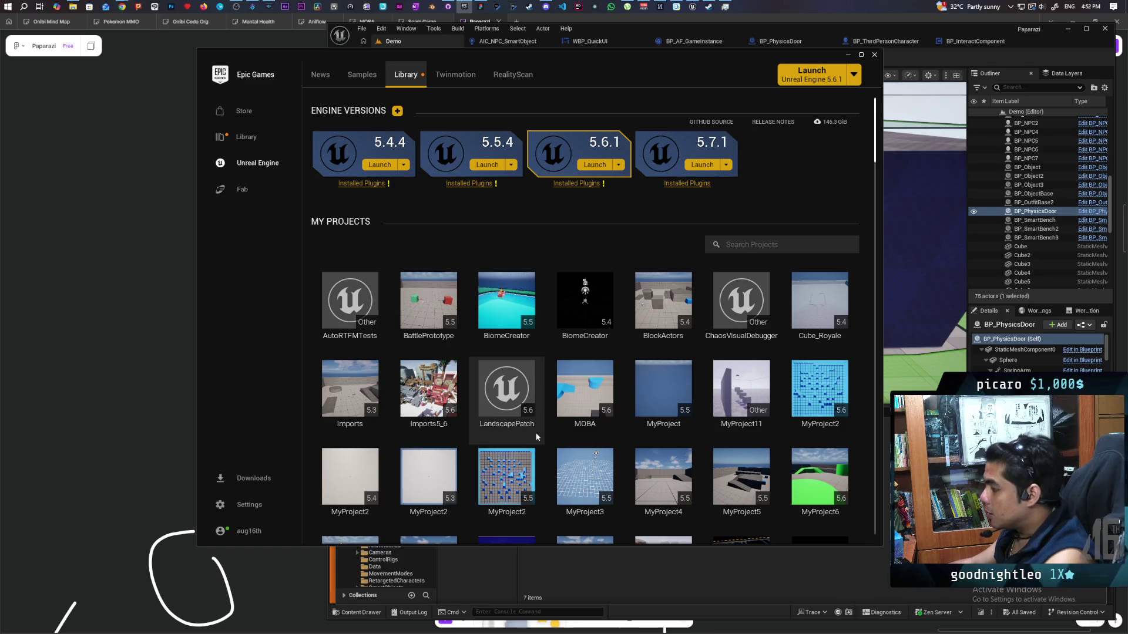
{"action": "scroll", "coordinate": [540, 410], "scroll_direction": "down", "scroll_amount": 2}
{"action": "scroll", "coordinate": [539, 405], "scroll_direction": "down", "scroll_amount": 3}
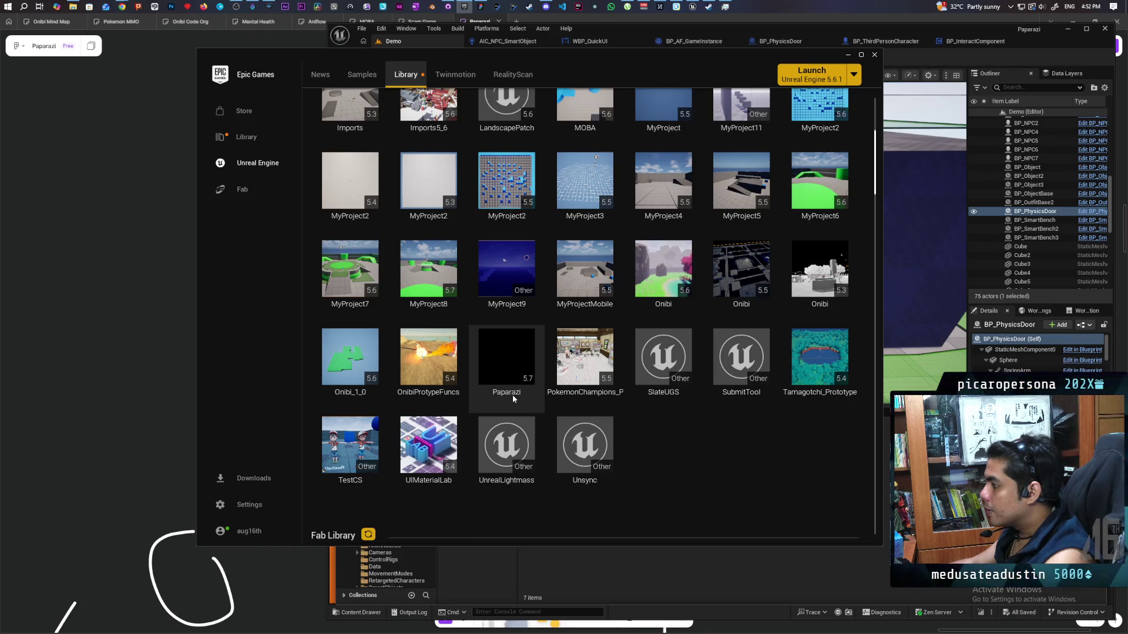
{"action": "double_click", "coordinate": [662, 264]}
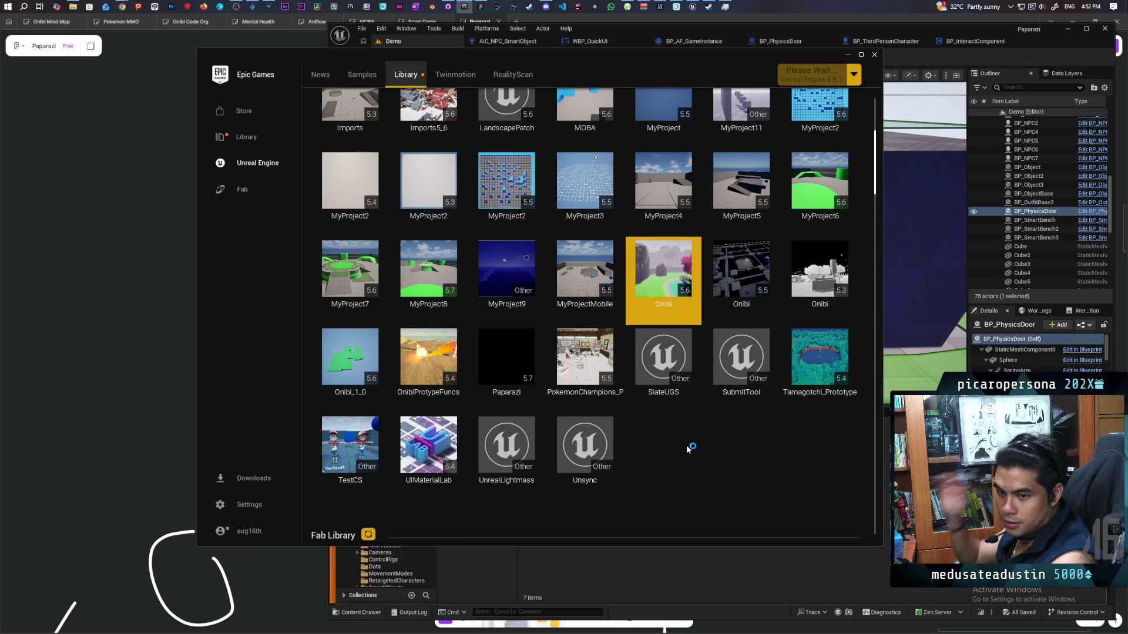
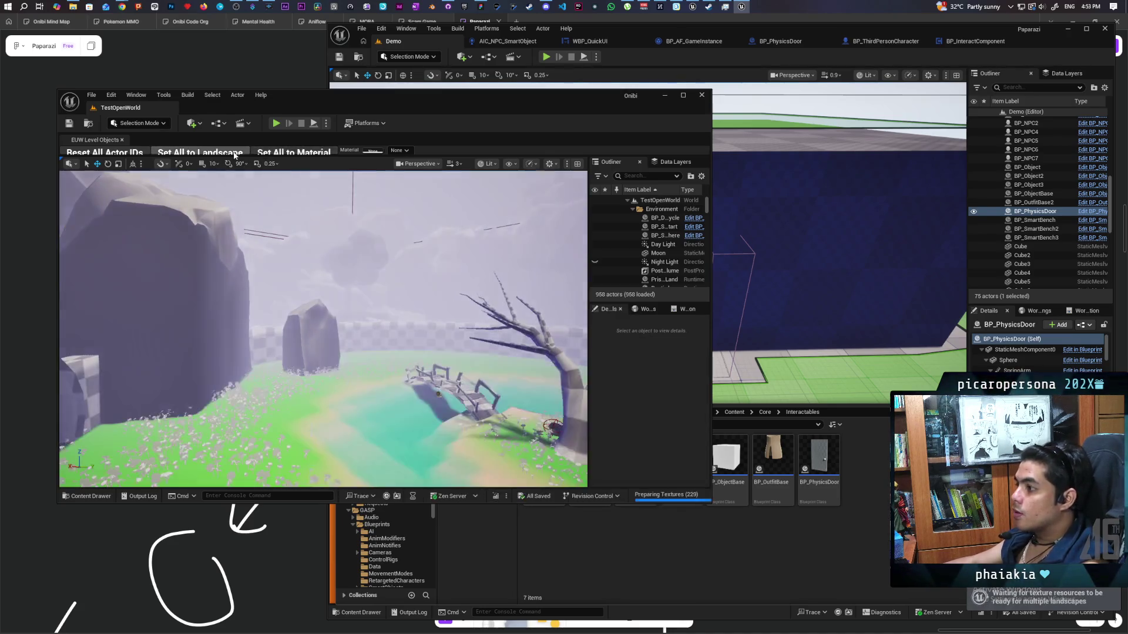
Load the TempleMap level from Levels > Greyboxes and select its existing smart link actor.
{"action": "left_click", "coordinate": [93, 124]}
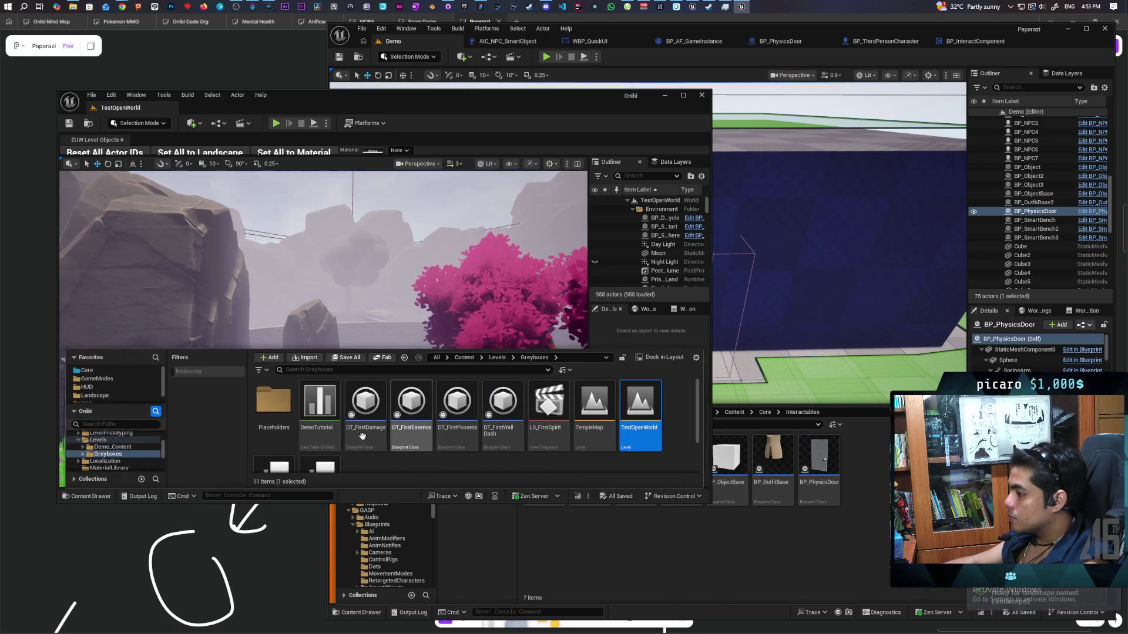
{"action": "left_click", "coordinate": [499, 359]}
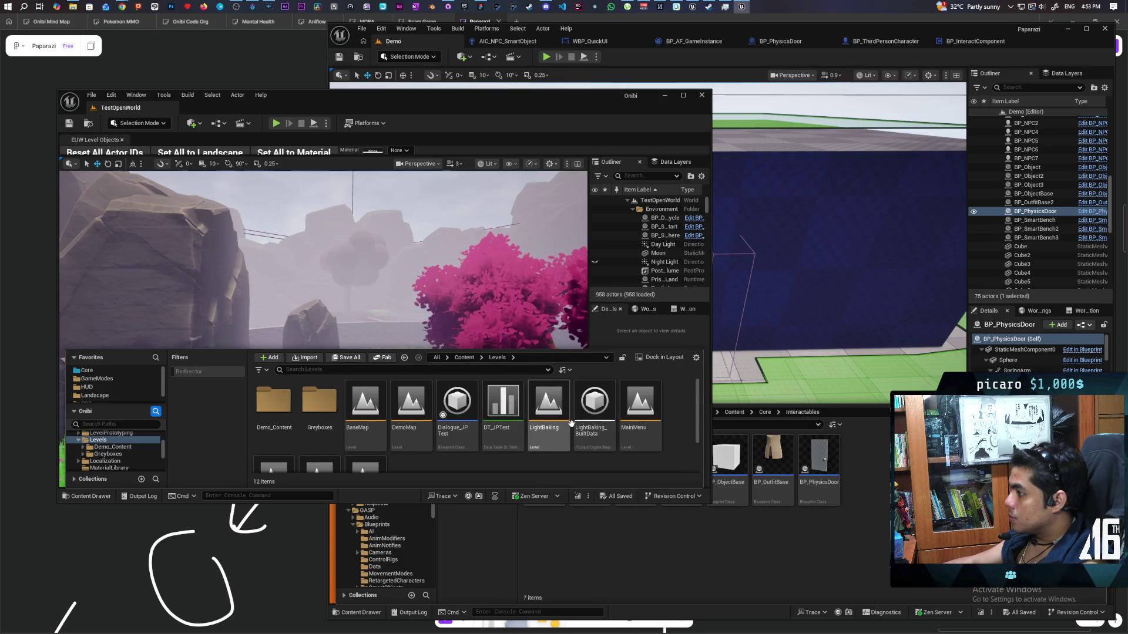
{"action": "scroll", "coordinate": [546, 405], "scroll_direction": "down", "scroll_amount": 1}
{"action": "double_click", "coordinate": [314, 399]}
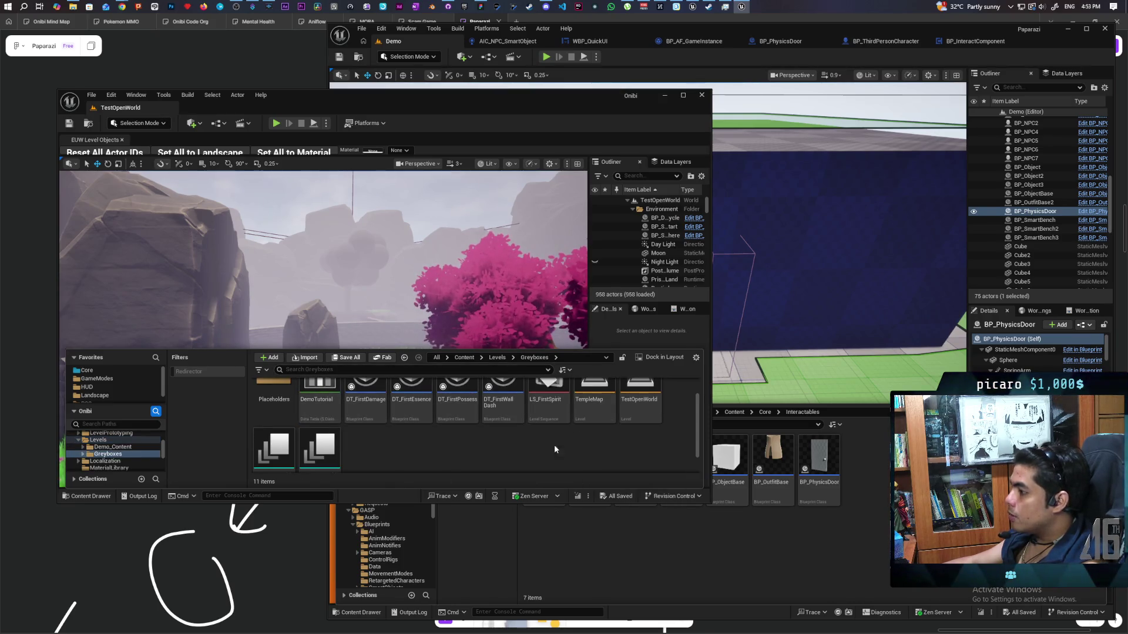
{"action": "scroll", "coordinate": [646, 446], "scroll_direction": "down", "scroll_amount": 1}
{"action": "double_click", "coordinate": [599, 428]}
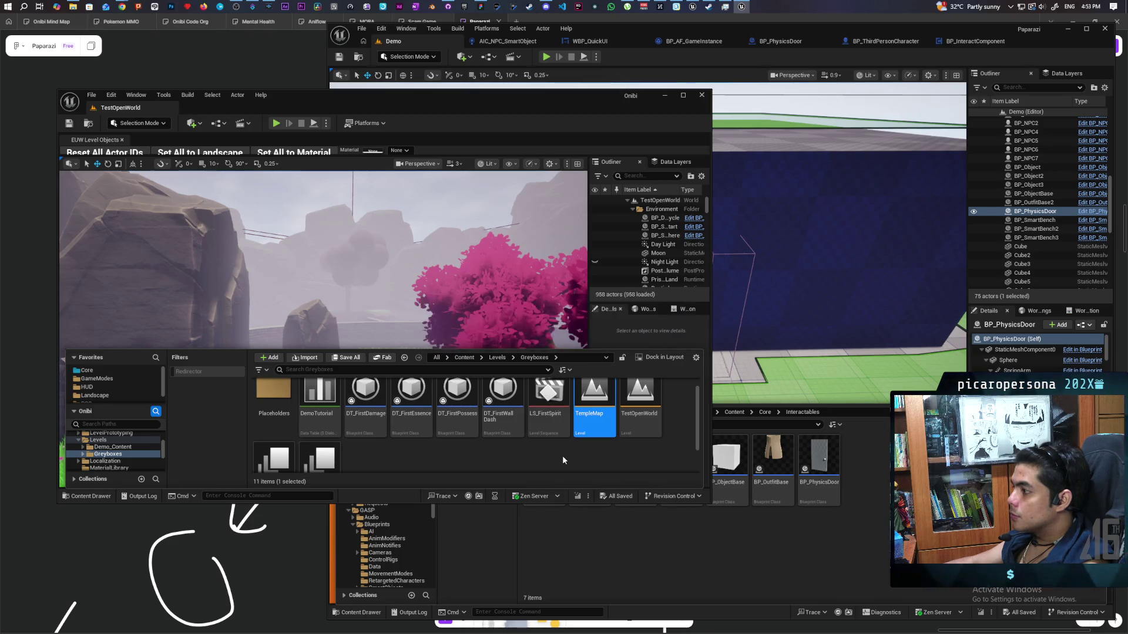
{"action": "left_click_drag", "start_coordinate": [471, 269], "coordinate": [470, 305]}
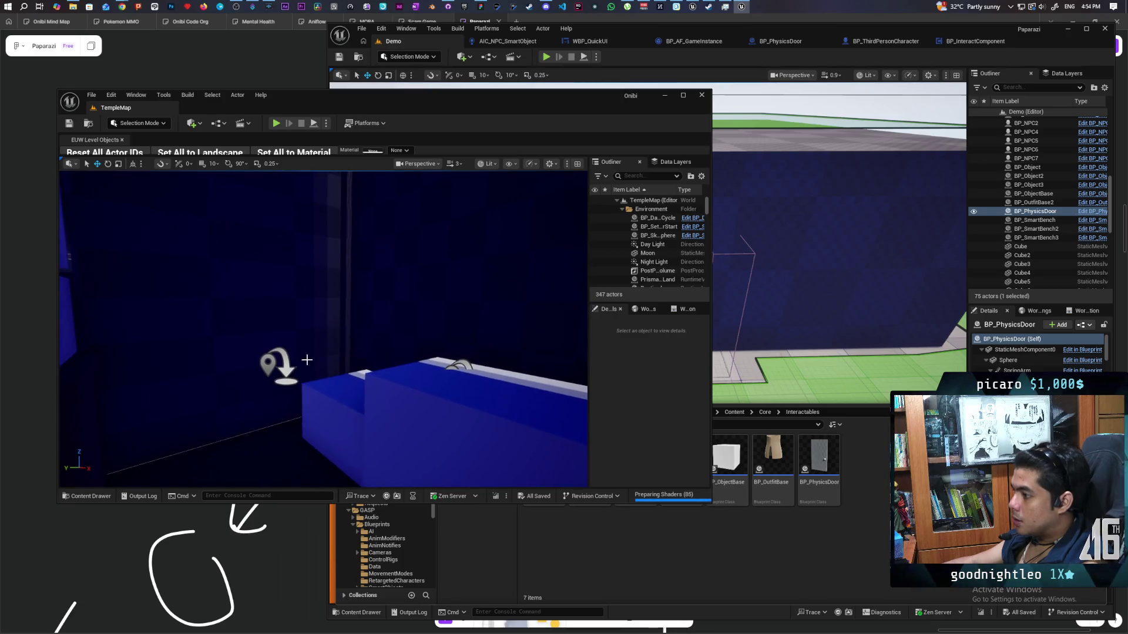
{"action": "left_click", "coordinate": [268, 364]}
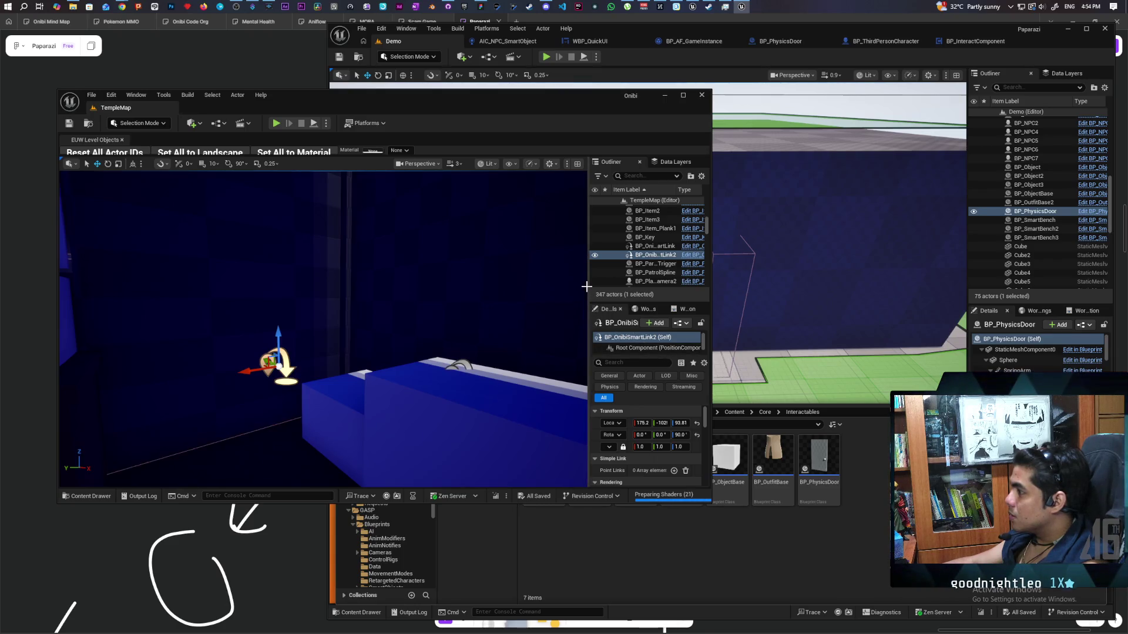
Widen the Outliner and Details panels, review BP_OnibiSmartLink's EventGraph, then minimize its editor.
{"action": "left_click_drag", "start_coordinate": [588, 287], "coordinate": [486, 287]}
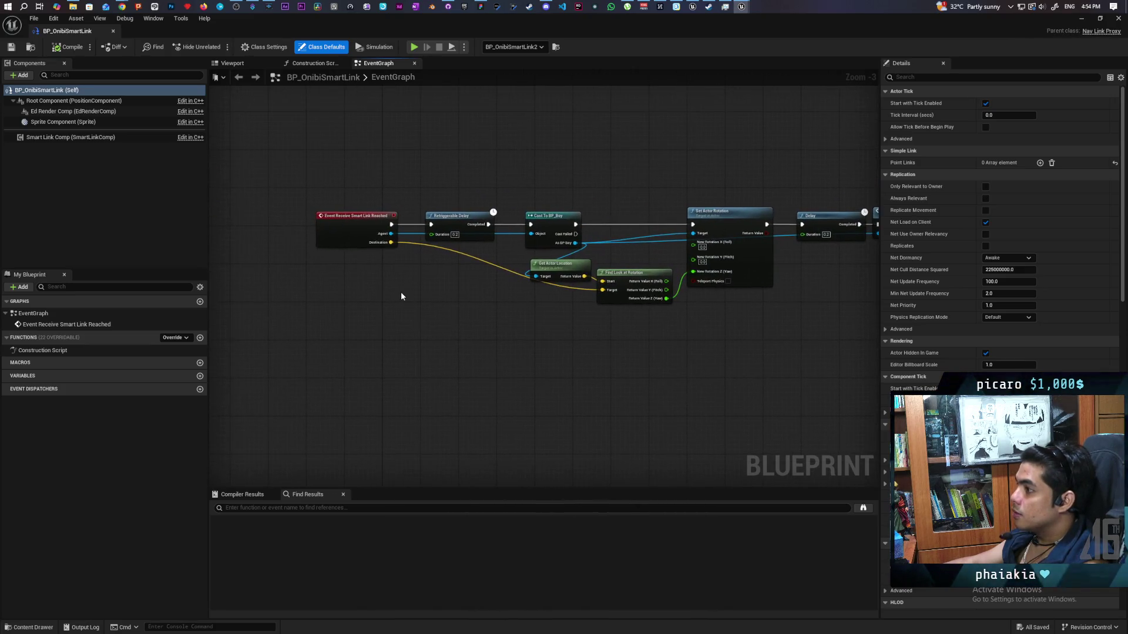
{"action": "scroll", "coordinate": [385, 285], "scroll_direction": "up", "scroll_amount": 1}
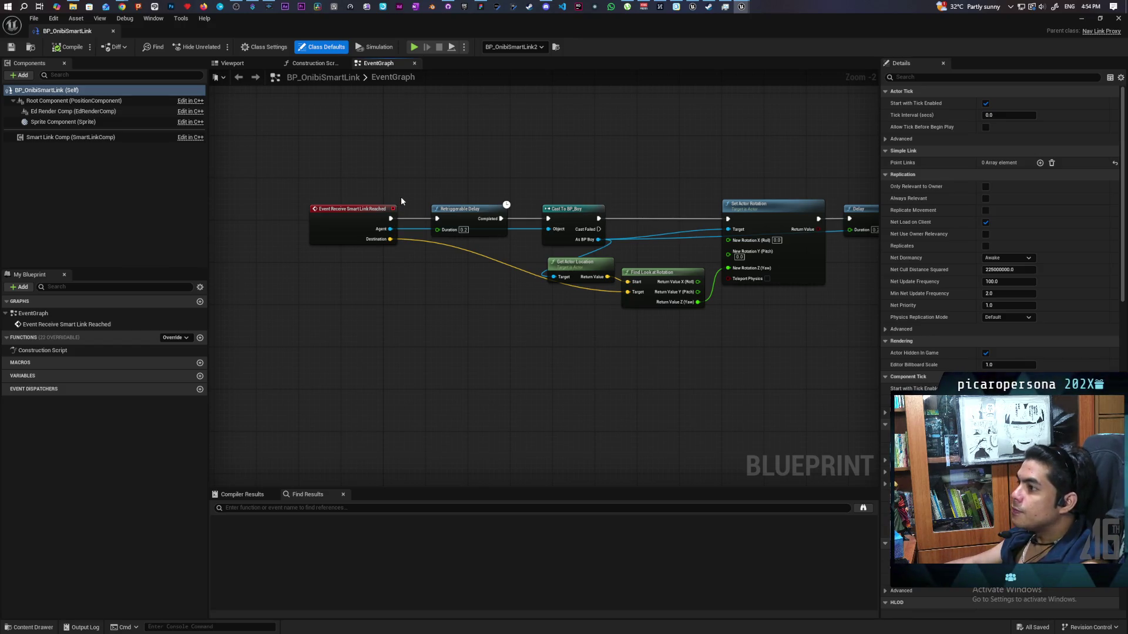
{"action": "left_click", "coordinate": [1081, 18]}
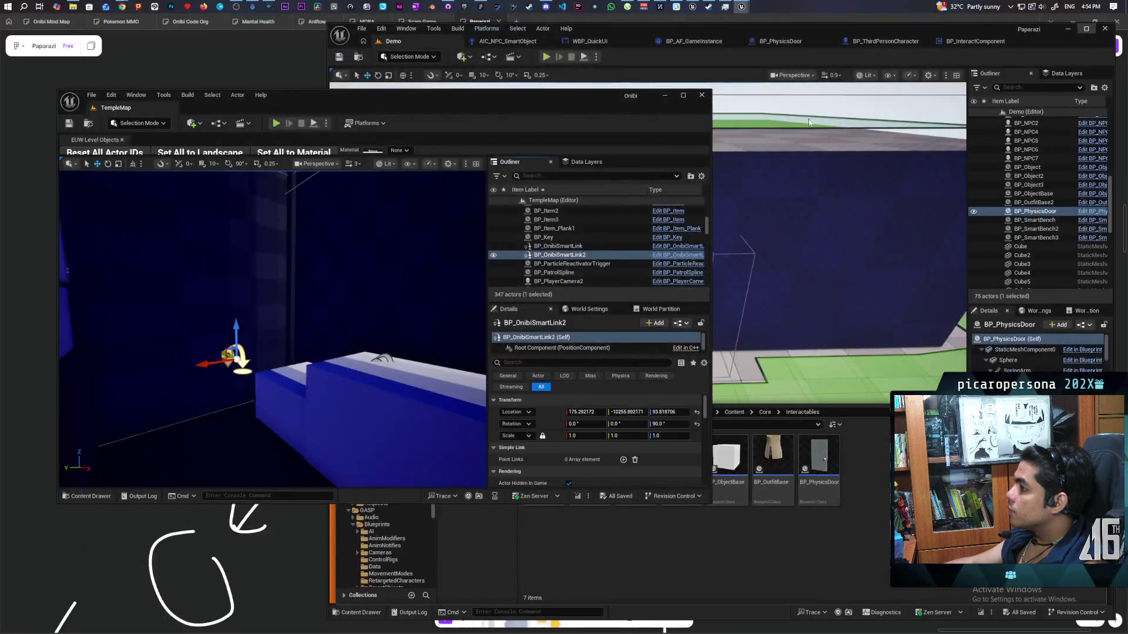
In the Demo project's Interactables folder, create a new Blueprint Class based on NavLinkProxy.
{"action": "left_click", "coordinate": [666, 96]}
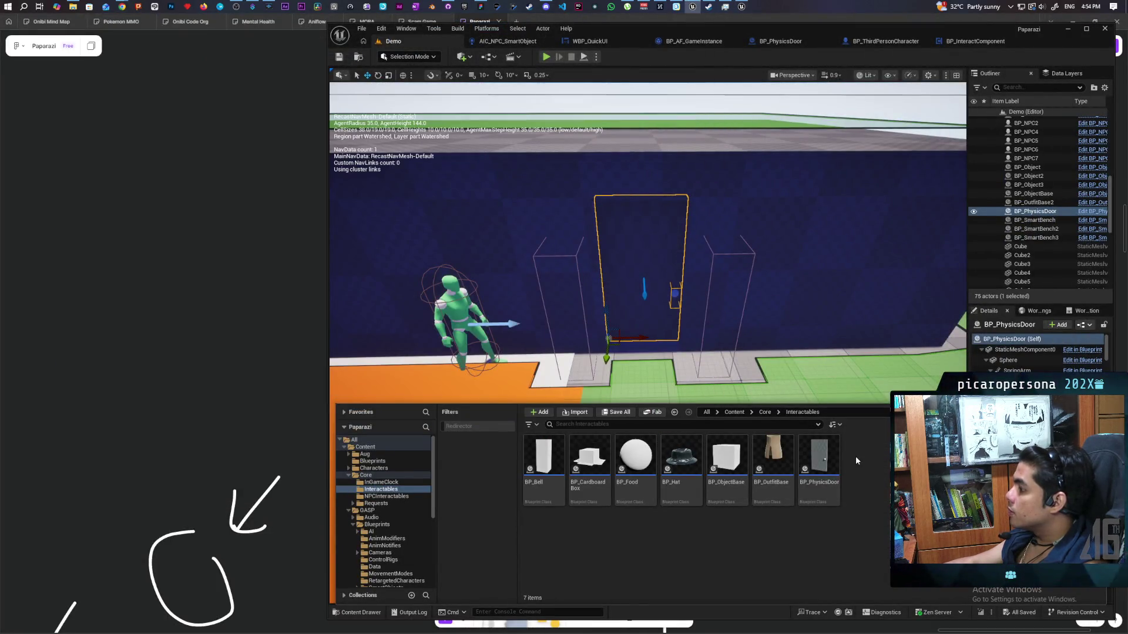
{"action": "right_click", "coordinate": [867, 472]}
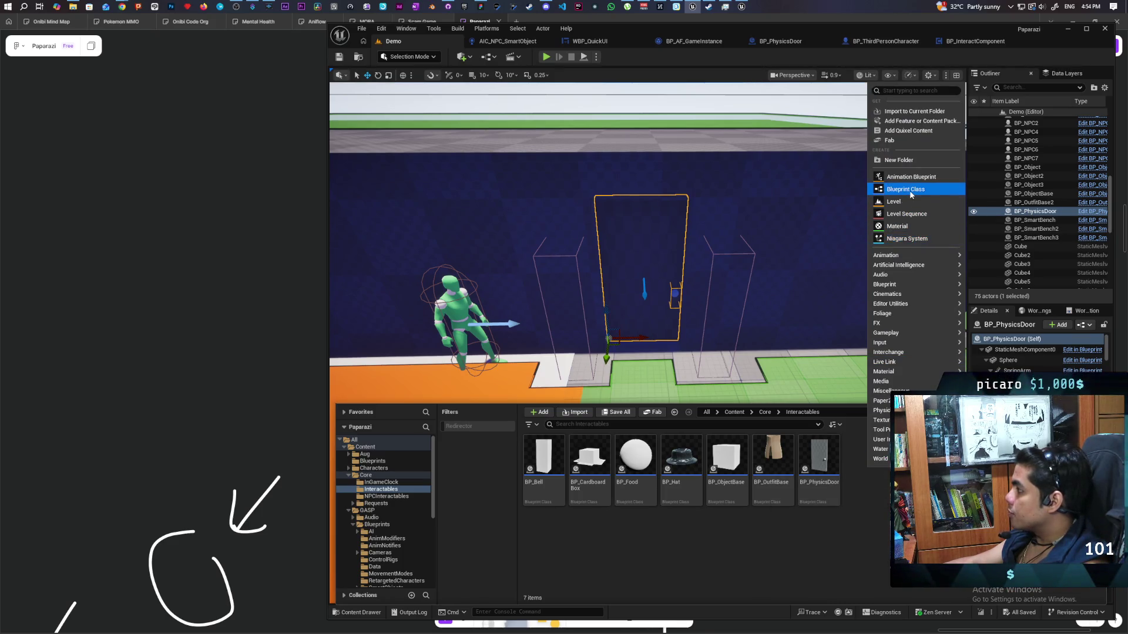
{"action": "left_click", "coordinate": [911, 195]}
{"action": "type", "text": "nav li"}
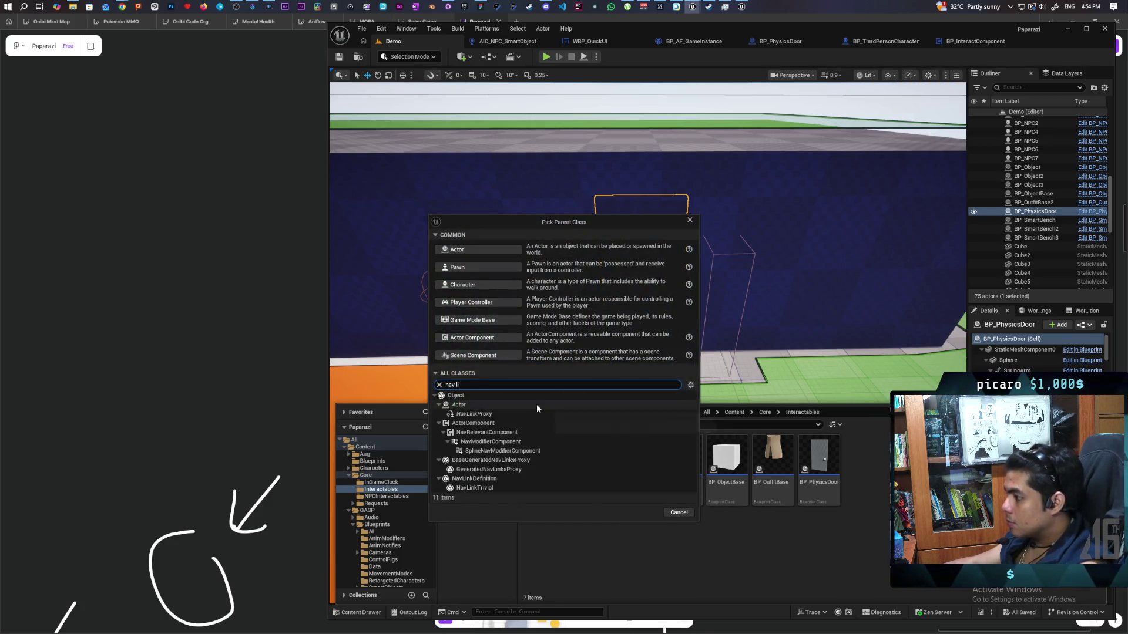
{"action": "left_click", "coordinate": [490, 413]}
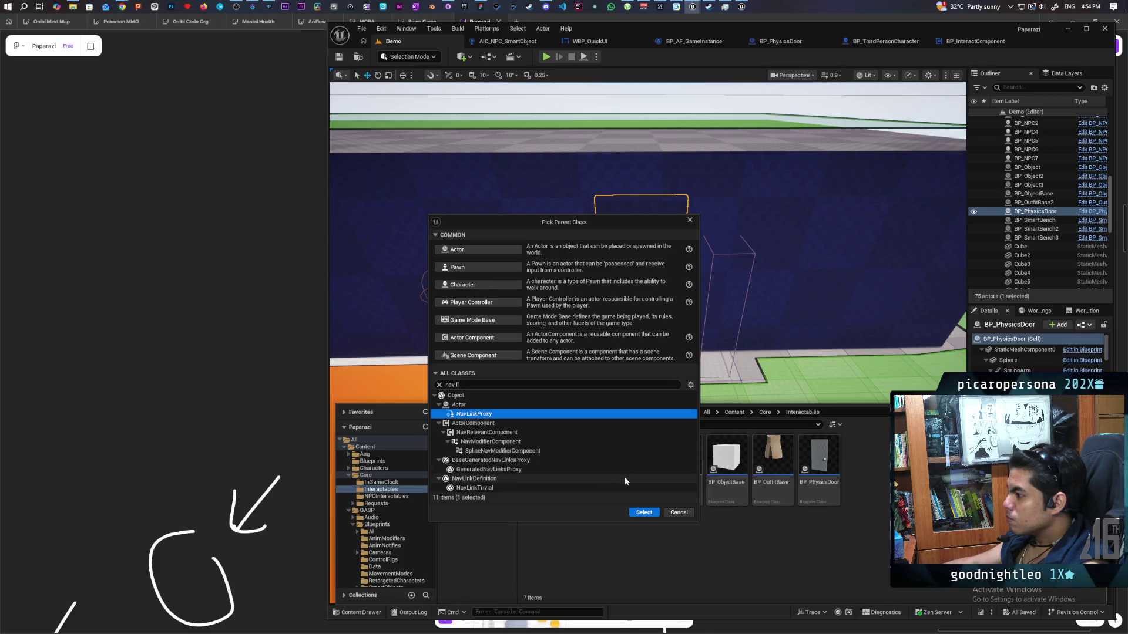
{"action": "left_click", "coordinate": [644, 512]}
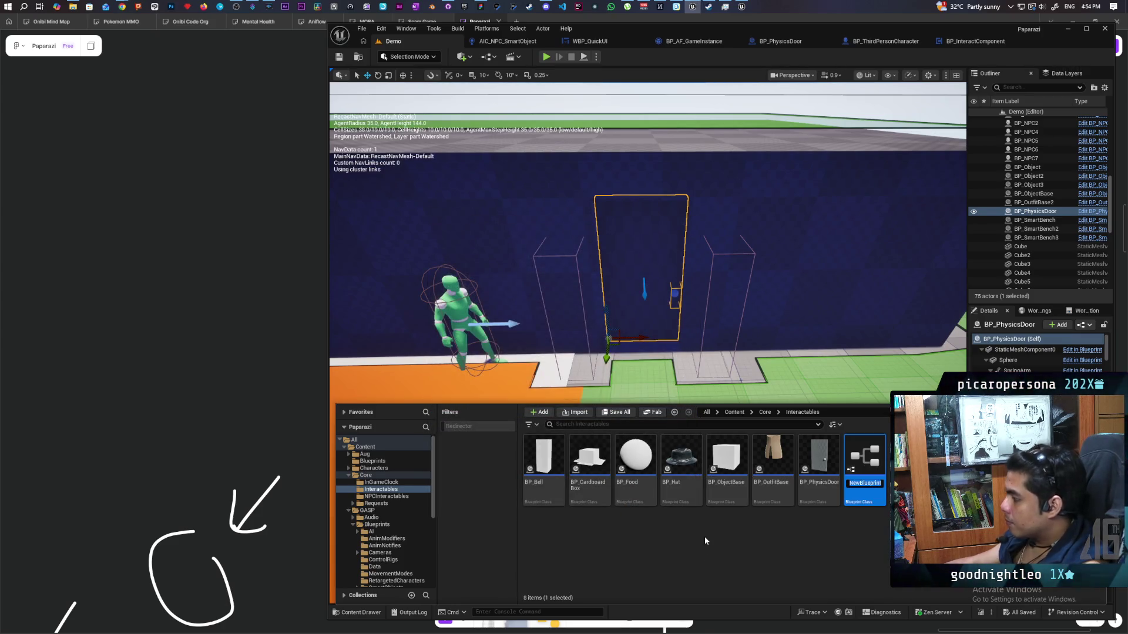
Name the new blueprint BP_DoorSmartLink and save it.
{"action": "type", "text": "BP_"}
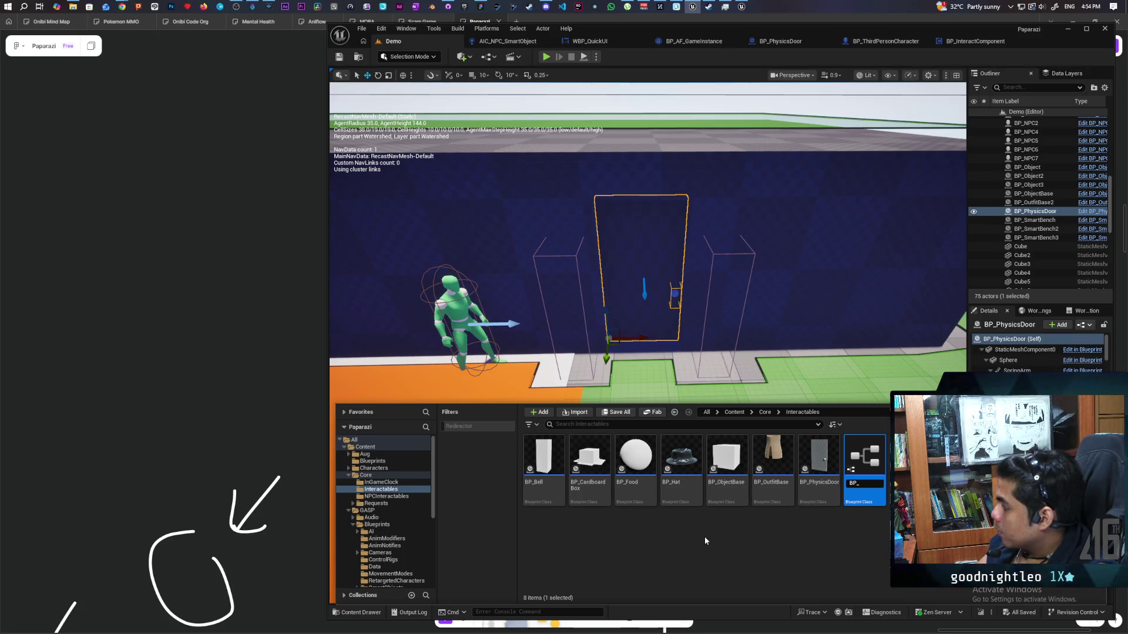
{"action": "type", "text": "Smart"}
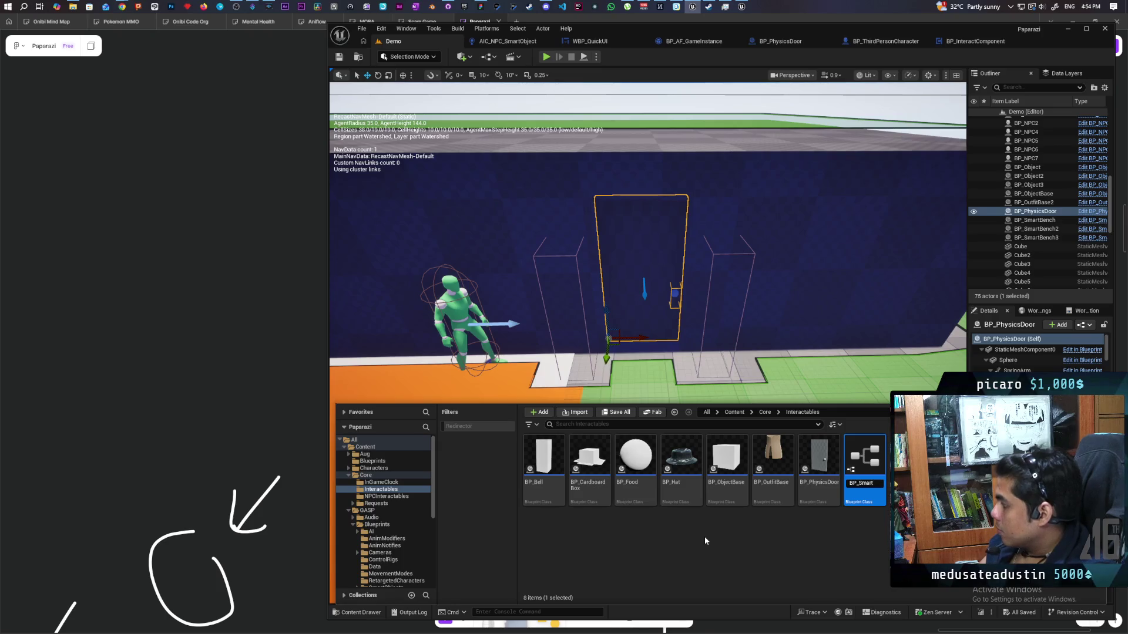
{"action": "type", "text": "Link"}
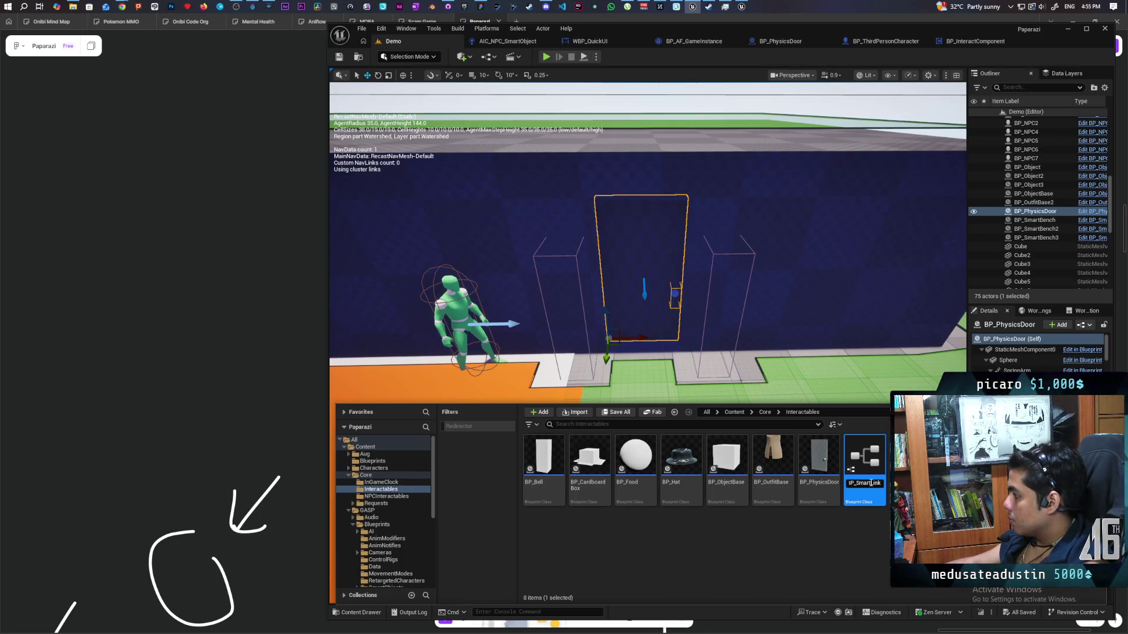
{"action": "type", "text": "Door"}
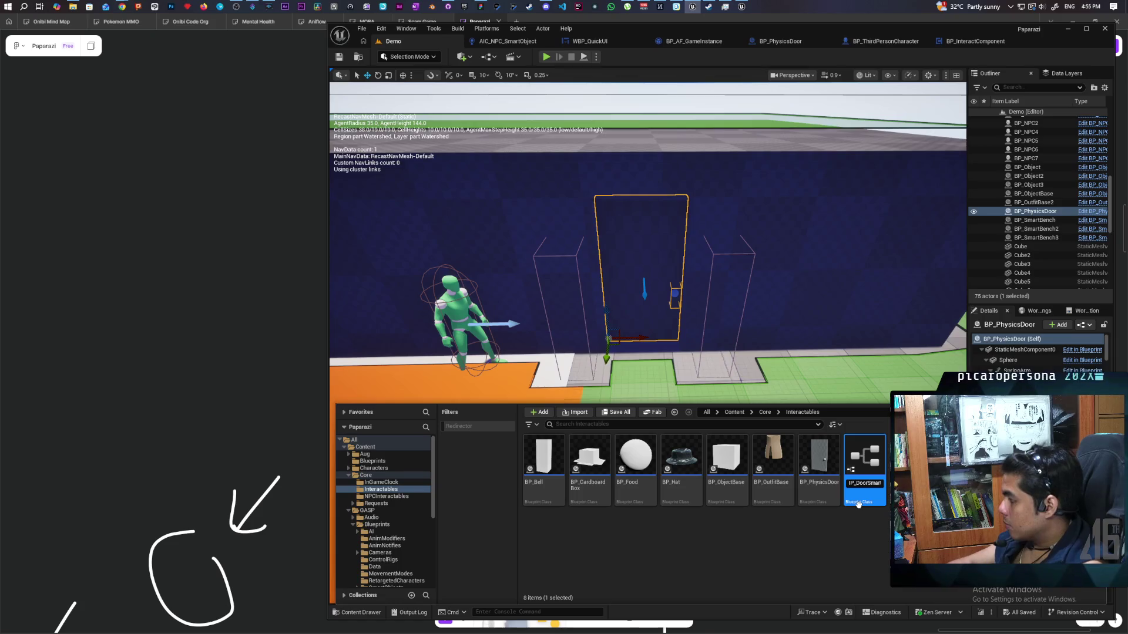
{"action": "key", "text": "Return"}
{"action": "key", "text": "ctrl+s"}
Place a BP_DoorSmartLink at the door, move one link end across the doorway, and open its blueprint.
{"action": "mouse_move", "coordinate": [643, 458]}
{"action": "mouse_move", "coordinate": [644, 458]}
{"action": "left_mouse_down"}
{"action": "mouse_move", "coordinate": [640, 333]}
{"action": "mouse_move", "coordinate": [616, 340]}
{"action": "mouse_move", "coordinate": [593, 352]}
{"action": "mouse_move", "coordinate": [739, 397]}
{"action": "mouse_move", "coordinate": [705, 411]}
{"action": "mouse_move", "coordinate": [728, 420]}
{"action": "left_mouse_up"}
{"action": "left_click", "coordinate": [688, 399]}
{"action": "mouse_move", "coordinate": [665, 398]}
{"action": "left_mouse_down"}
{"action": "mouse_move", "coordinate": [616, 402]}
{"action": "mouse_move", "coordinate": [676, 380]}
{"action": "mouse_move", "coordinate": [655, 380]}
{"action": "mouse_move", "coordinate": [714, 380]}
{"action": "mouse_move", "coordinate": [703, 371]}
{"action": "mouse_move", "coordinate": [707, 352]}
{"action": "mouse_move", "coordinate": [576, 349]}
{"action": "left_mouse_up"}
{"action": "left_click", "coordinate": [679, 379]}
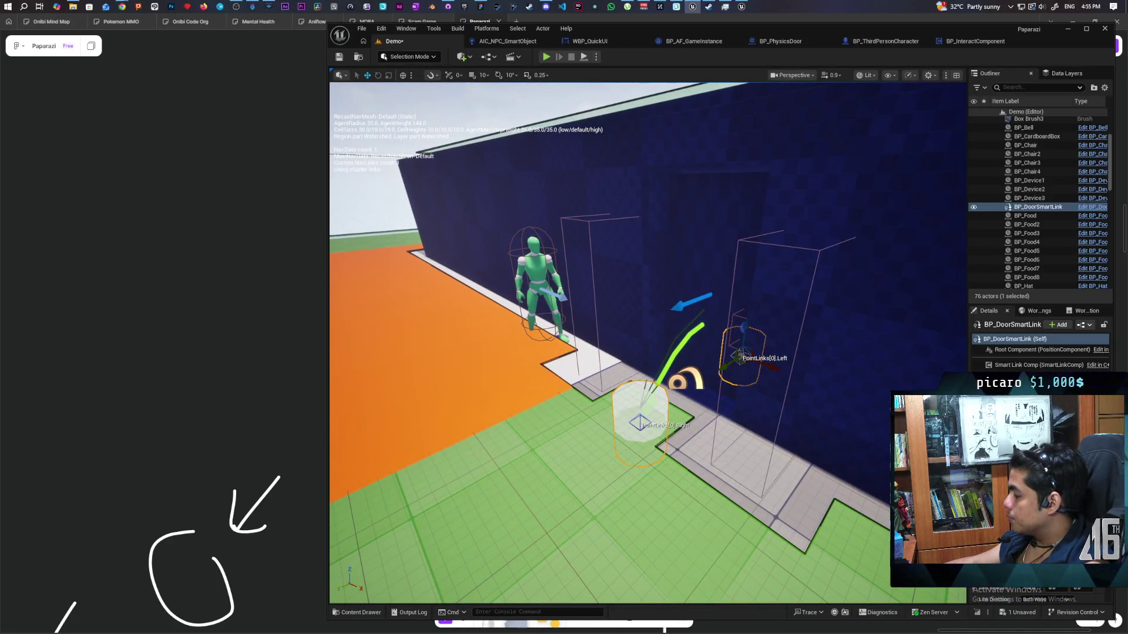
{"action": "left_click", "coordinate": [1084, 209]}
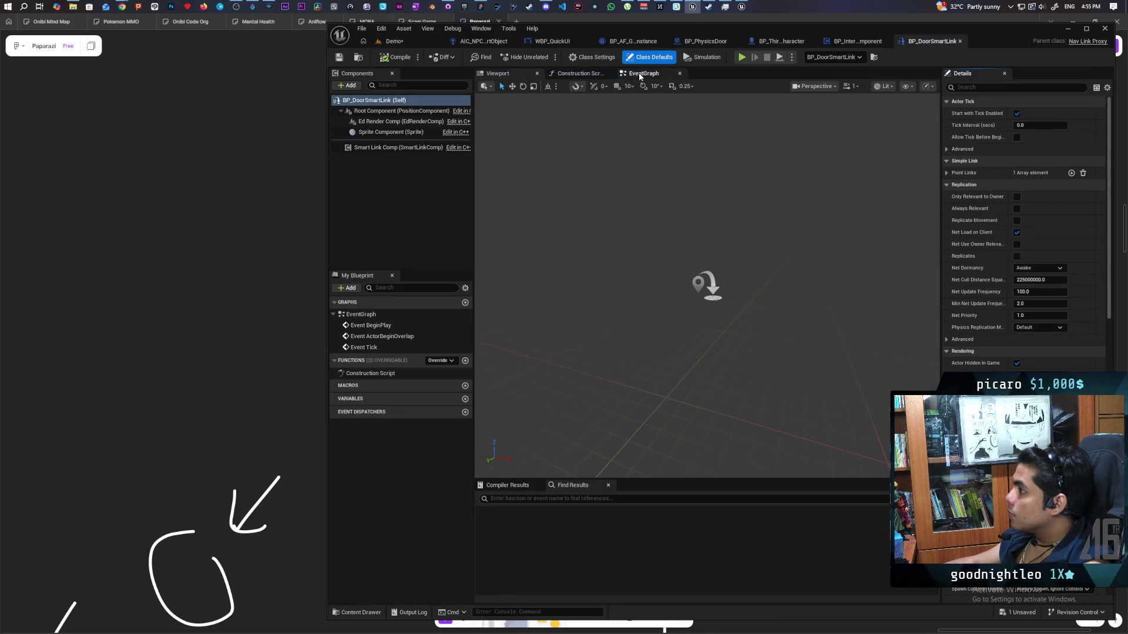
Add an Event Receive Smart Link Reached node to the EventGraph and position it.
{"action": "left_click", "coordinate": [640, 74]}
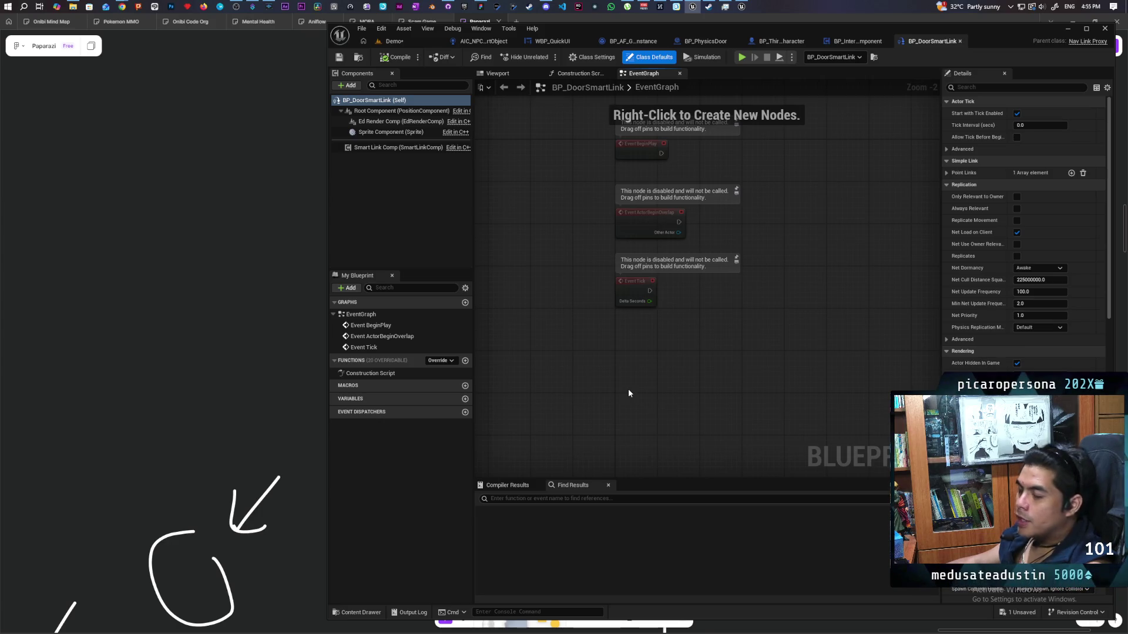
{"action": "mouse_move", "coordinate": [628, 389]}
{"action": "left_mouse_down"}
{"action": "mouse_move", "coordinate": [646, 357]}
{"action": "mouse_move", "coordinate": [609, 408]}
{"action": "mouse_move", "coordinate": [578, 383]}
{"action": "left_mouse_up"}
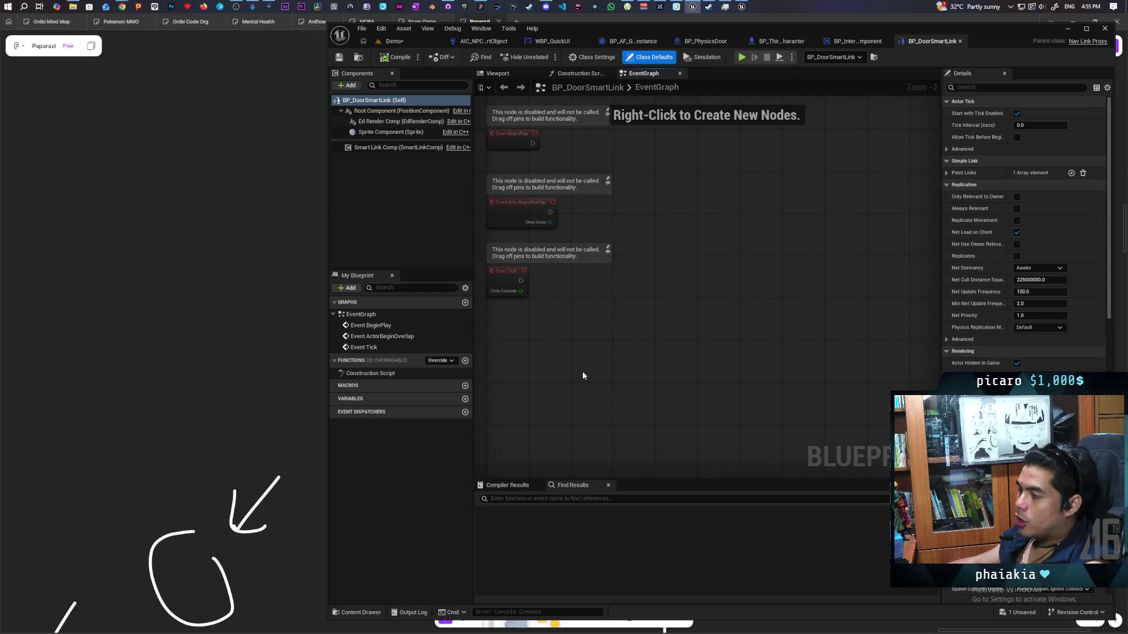
{"action": "mouse_move", "coordinate": [582, 376]}
{"action": "left_mouse_down"}
{"action": "mouse_move", "coordinate": [594, 385]}
{"action": "mouse_move", "coordinate": [576, 373]}
{"action": "mouse_move", "coordinate": [584, 358]}
{"action": "left_mouse_up"}
{"action": "right_click", "coordinate": [516, 356]}
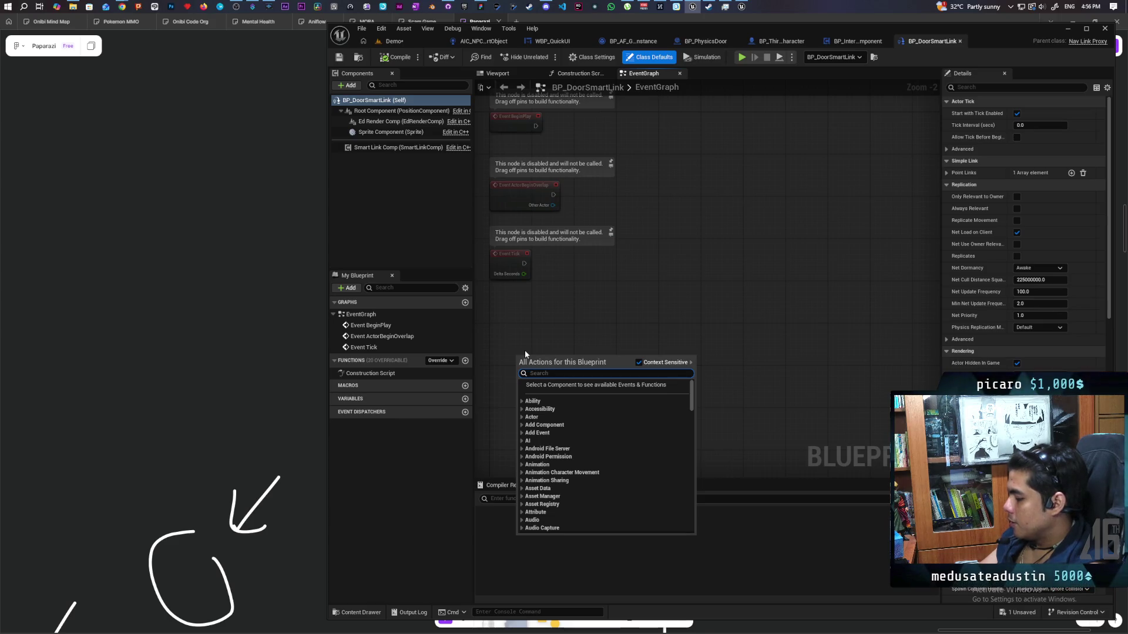
{"action": "type", "text": "reache"}
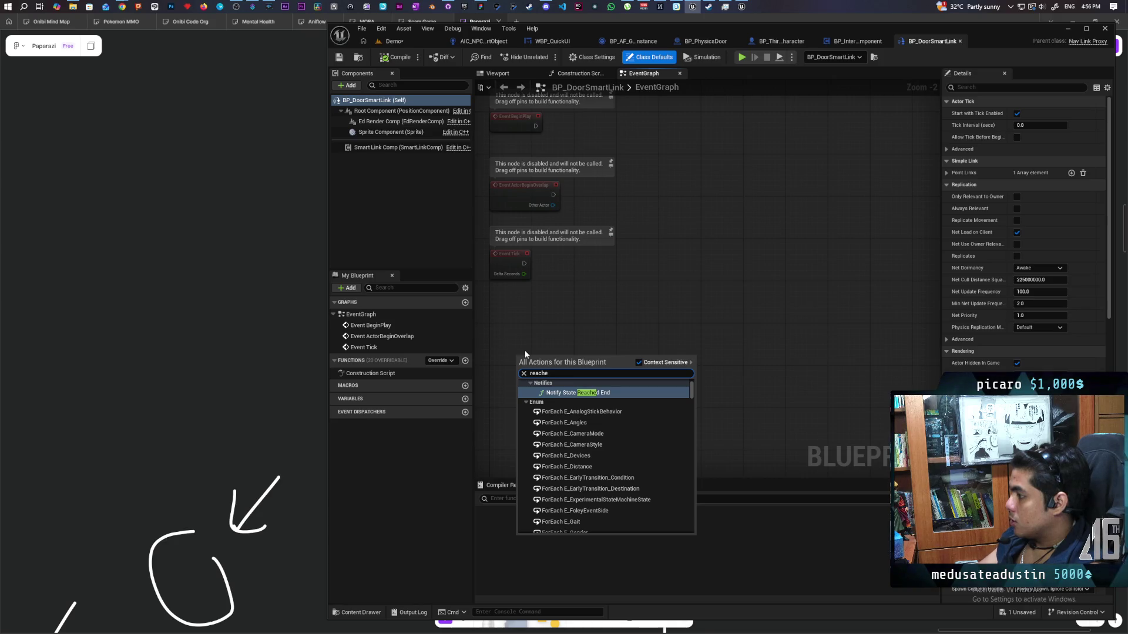
{"action": "type", "text": "d"}
{"action": "scroll", "coordinate": [618, 446], "scroll_direction": "up", "scroll_amount": 2}
{"action": "left_click", "coordinate": [586, 392]}
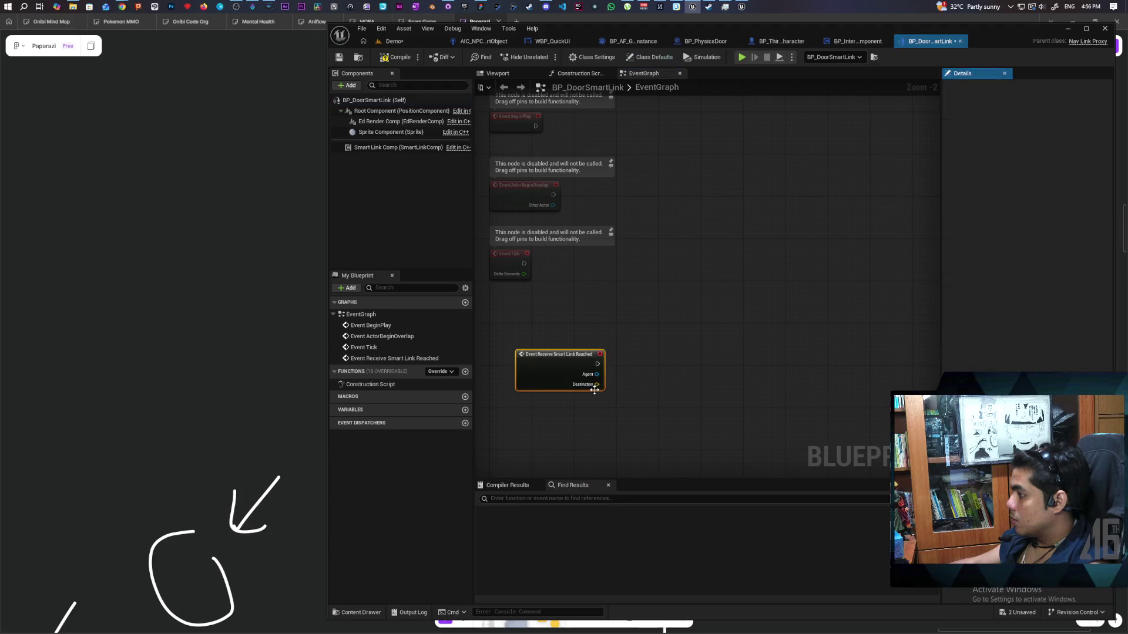
{"action": "mouse_move", "coordinate": [621, 324]}
{"action": "left_mouse_down"}
{"action": "mouse_move", "coordinate": [593, 323]}
{"action": "mouse_move", "coordinate": [593, 344]}
{"action": "left_mouse_up"}
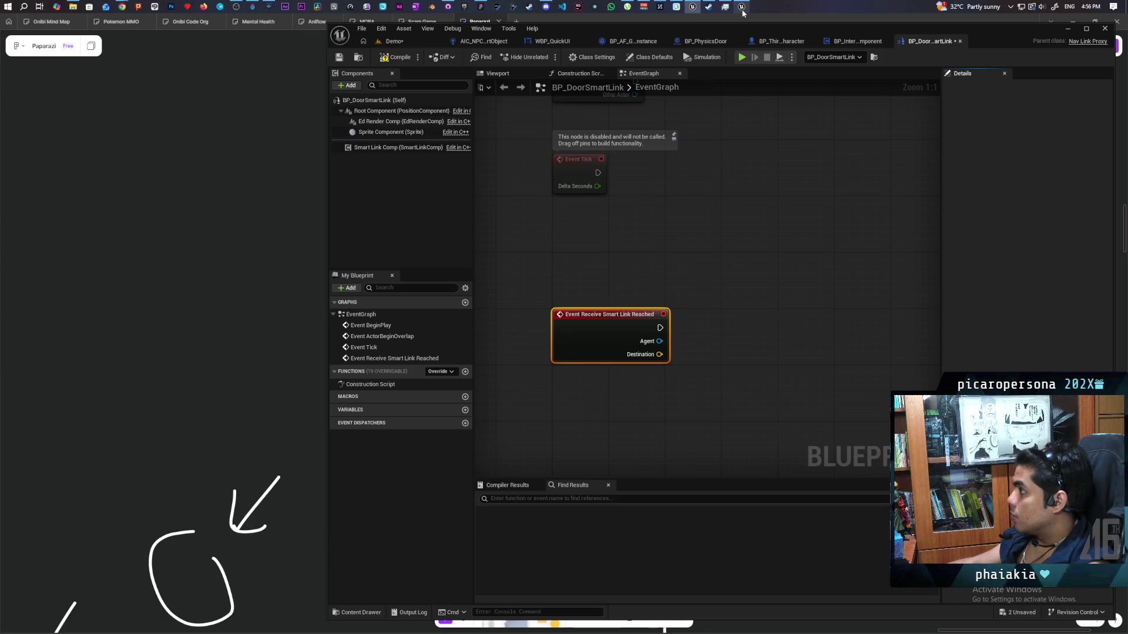
{"action": "mouse_move", "coordinate": [741, 7]}
{"action": "left_click", "coordinate": [732, 36]}
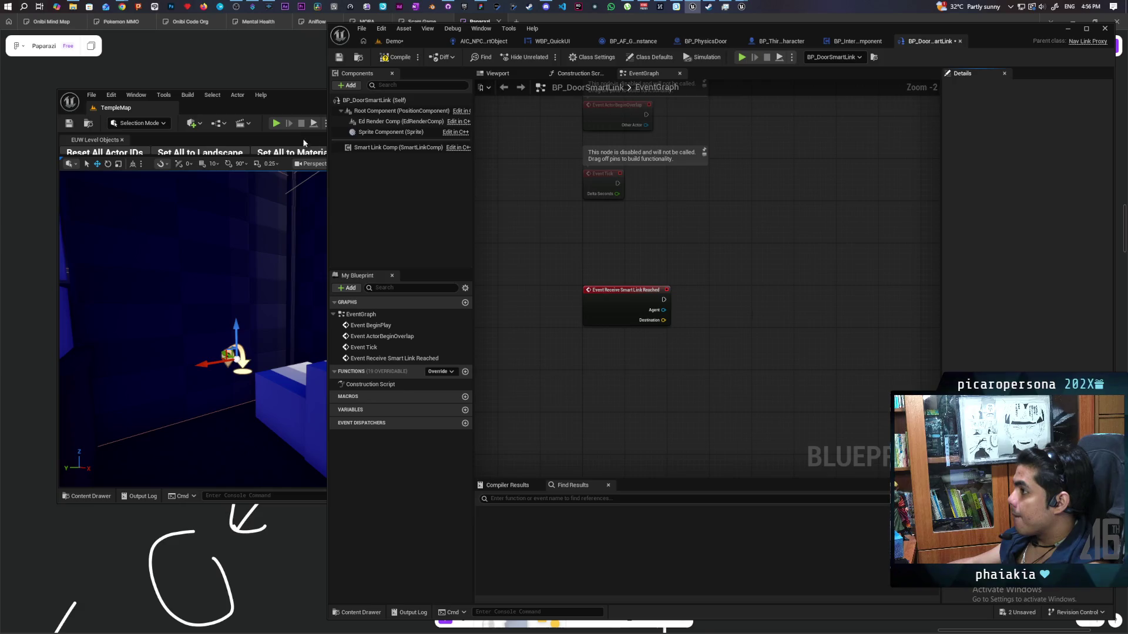
{"action": "left_click", "coordinate": [280, 106]}
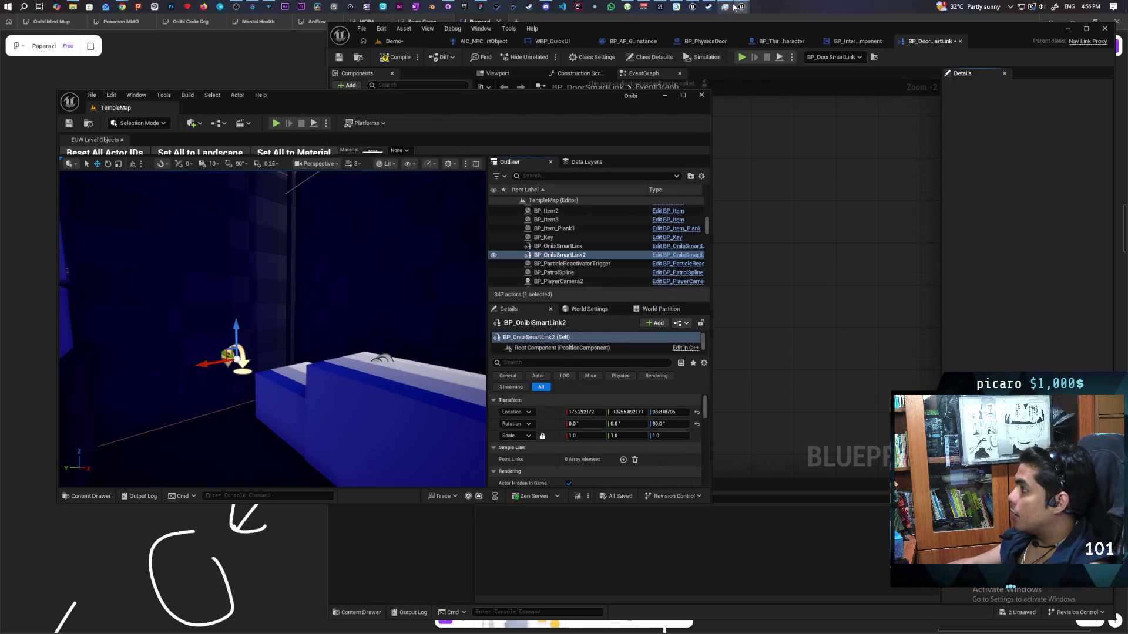
{"action": "mouse_move", "coordinate": [741, 7]}
{"action": "left_click", "coordinate": [773, 38]}
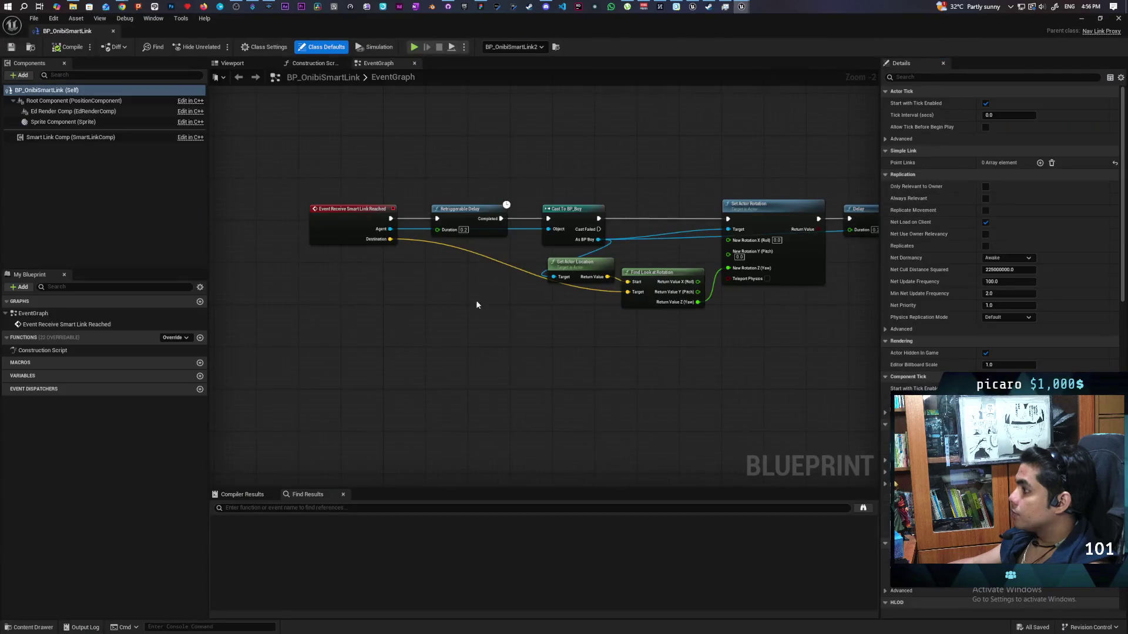
{"action": "left_click_drag", "start_coordinate": [433, 355], "coordinate": [398, 357]}
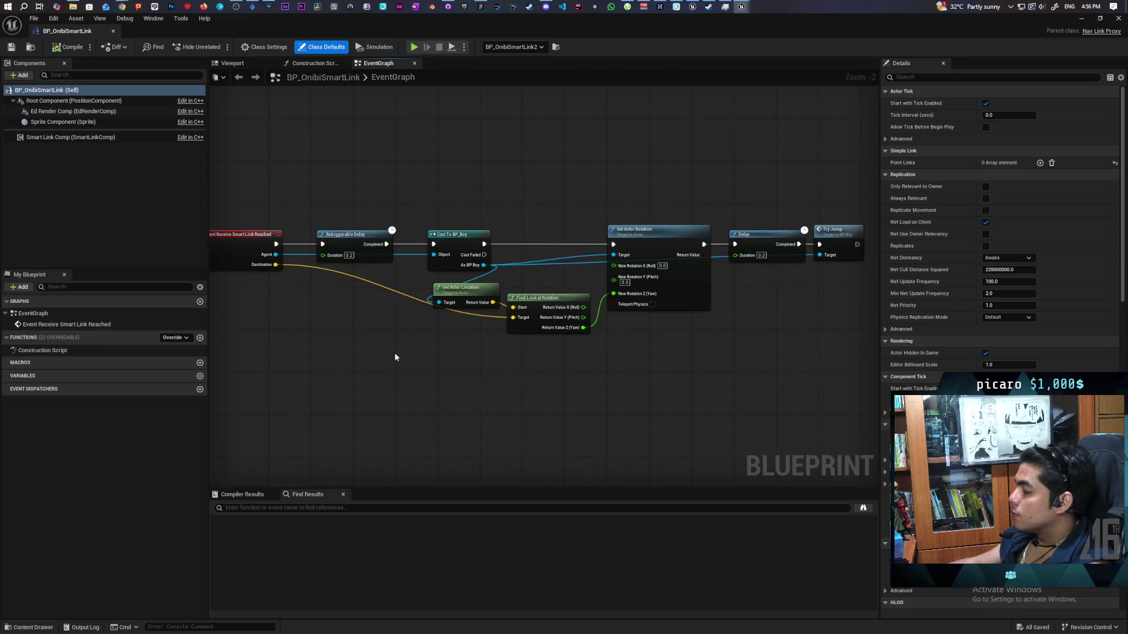
{"action": "left_click_drag", "start_coordinate": [491, 375], "coordinate": [412, 372]}
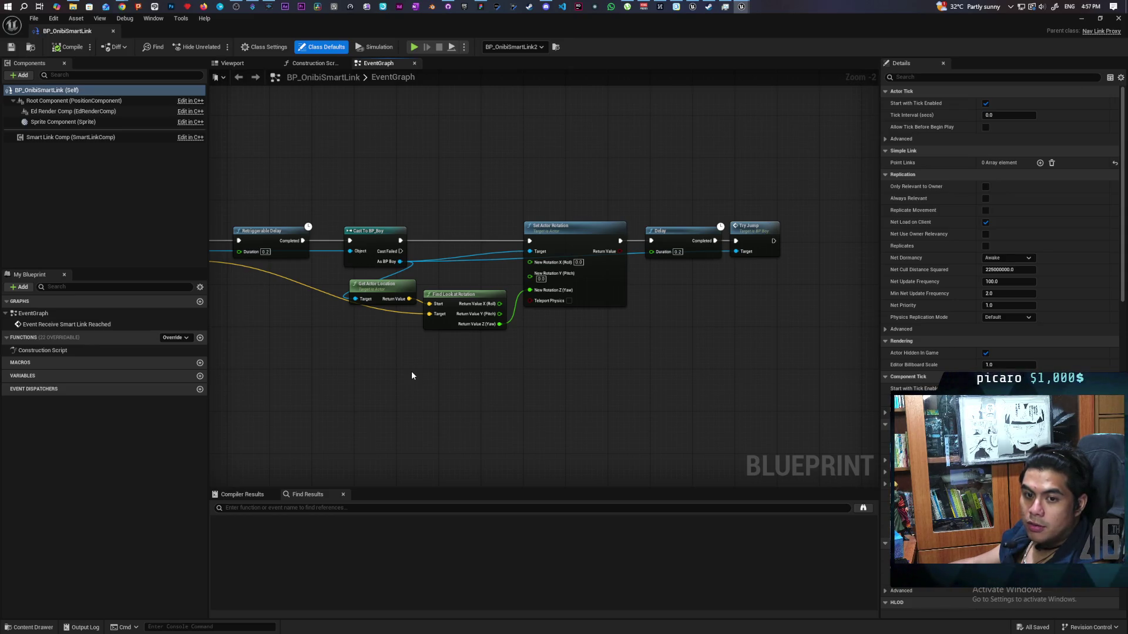
{"action": "scroll", "coordinate": [437, 386], "scroll_direction": "down", "scroll_amount": 2}
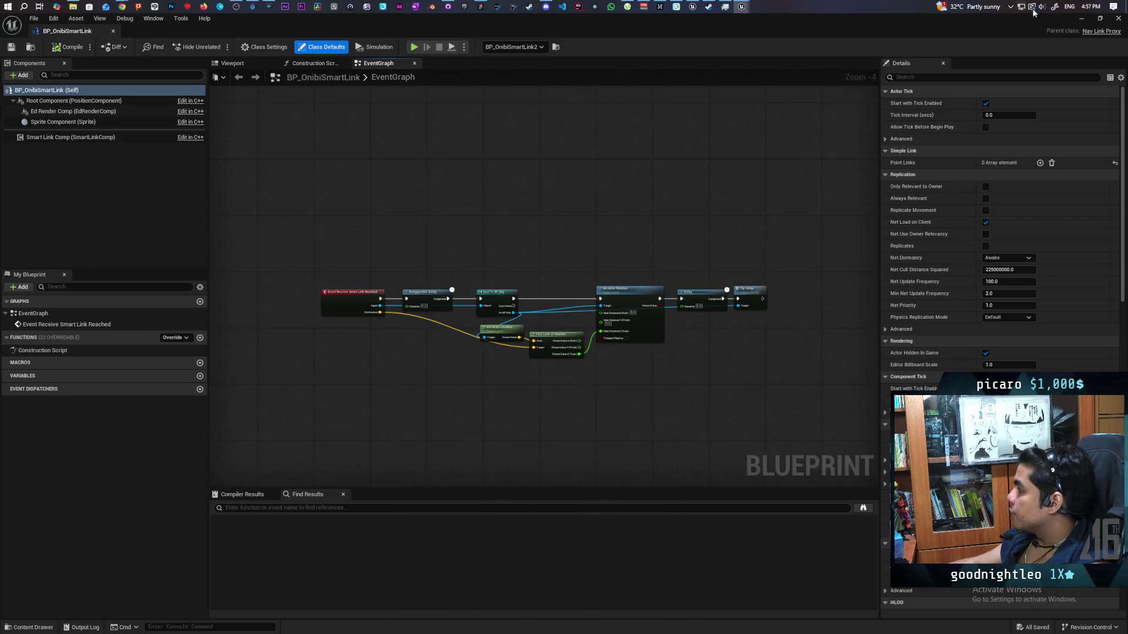
{"action": "left_click", "coordinate": [1083, 19]}
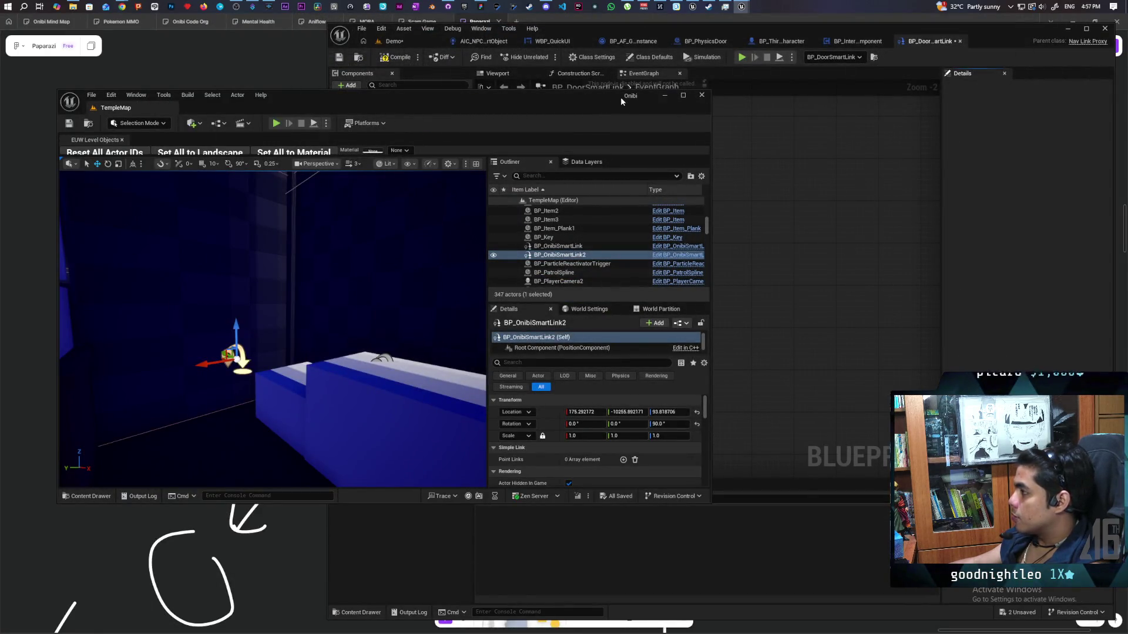
{"action": "left_click", "coordinate": [670, 97]}
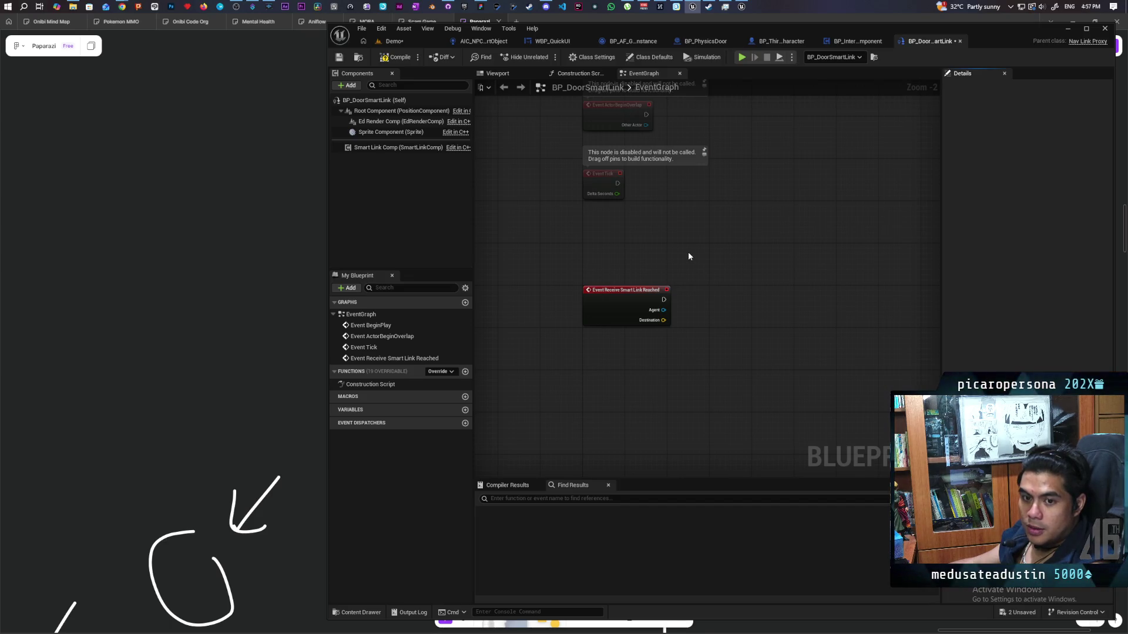
{"action": "mouse_move", "coordinate": [717, 285]}
{"action": "left_mouse_down"}
{"action": "mouse_move", "coordinate": [673, 231]}
{"action": "mouse_move", "coordinate": [664, 290]}
{"action": "mouse_move", "coordinate": [640, 118]}
{"action": "mouse_move", "coordinate": [629, 140]}
{"action": "mouse_move", "coordinate": [626, 113]}
{"action": "mouse_move", "coordinate": [639, 135]}
{"action": "mouse_move", "coordinate": [606, 158]}
{"action": "mouse_move", "coordinate": [697, 186]}
{"action": "mouse_move", "coordinate": [690, 171]}
{"action": "mouse_move", "coordinate": [680, 191]}
{"action": "mouse_move", "coordinate": [664, 174]}
{"action": "mouse_move", "coordinate": [669, 241]}
{"action": "mouse_move", "coordinate": [675, 232]}
{"action": "left_mouse_up"}
{"action": "scroll", "coordinate": [606, 158], "scroll_direction": "up", "scroll_amount": 2}
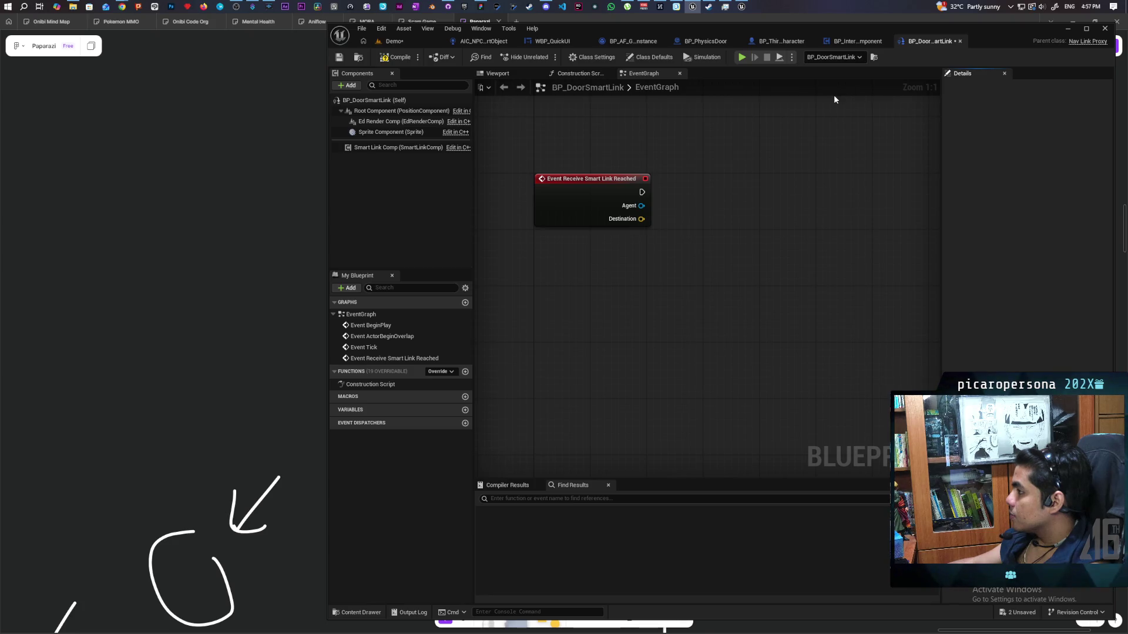
{"action": "mouse_move", "coordinate": [741, 6]}
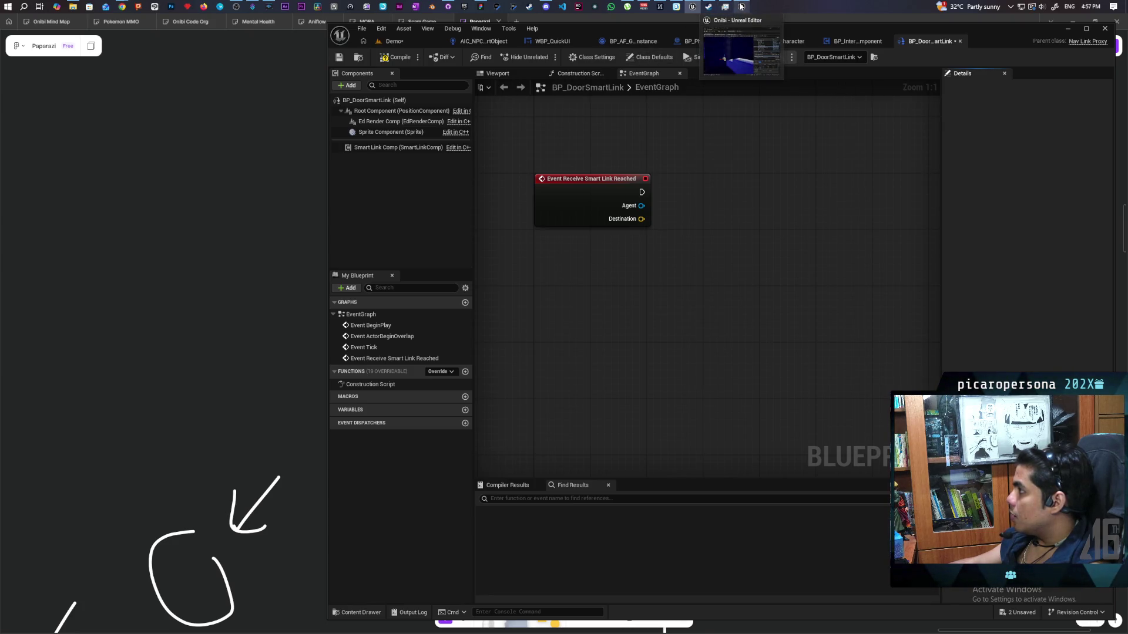
{"action": "left_click", "coordinate": [741, 45]}
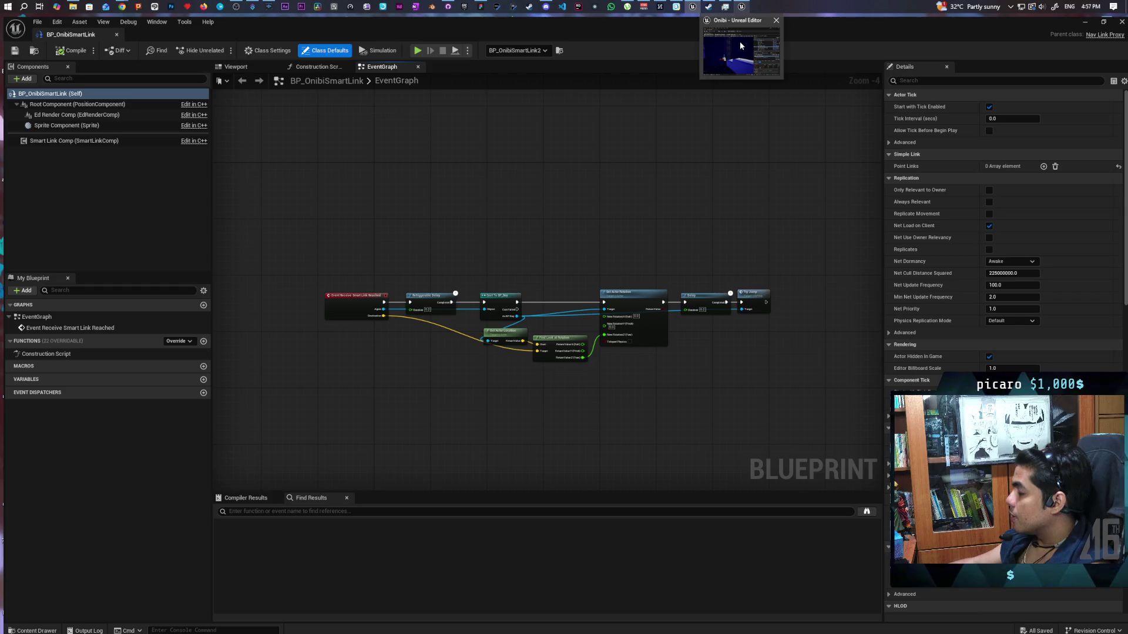
{"action": "left_click", "coordinate": [741, 45]}
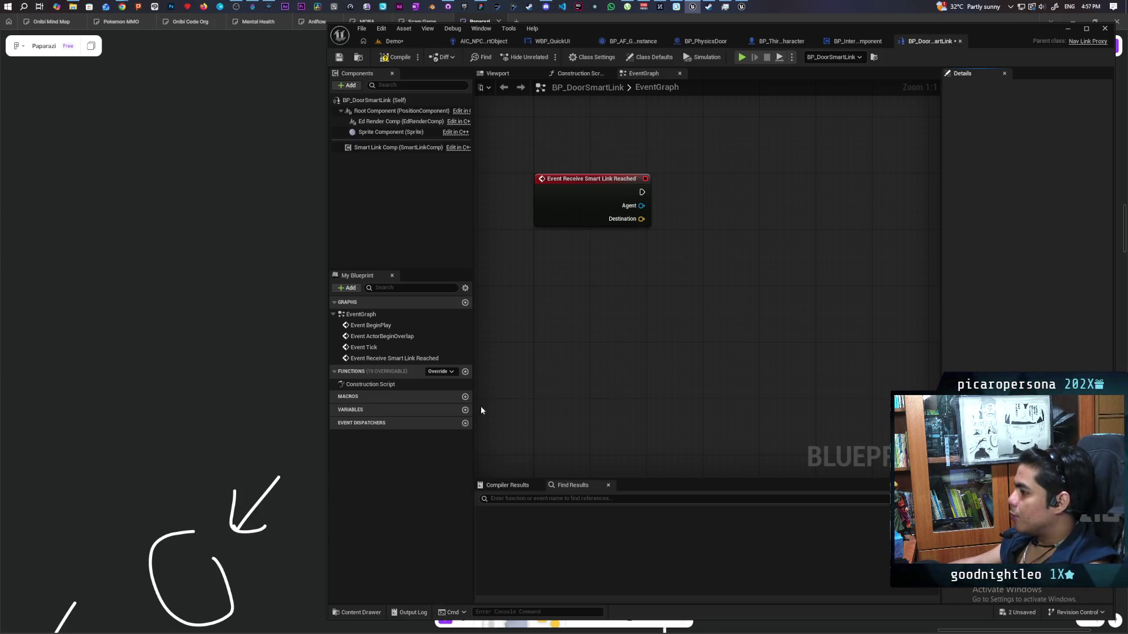
Add a new blueprint variable named Door.
{"action": "left_click", "coordinate": [464, 409]}
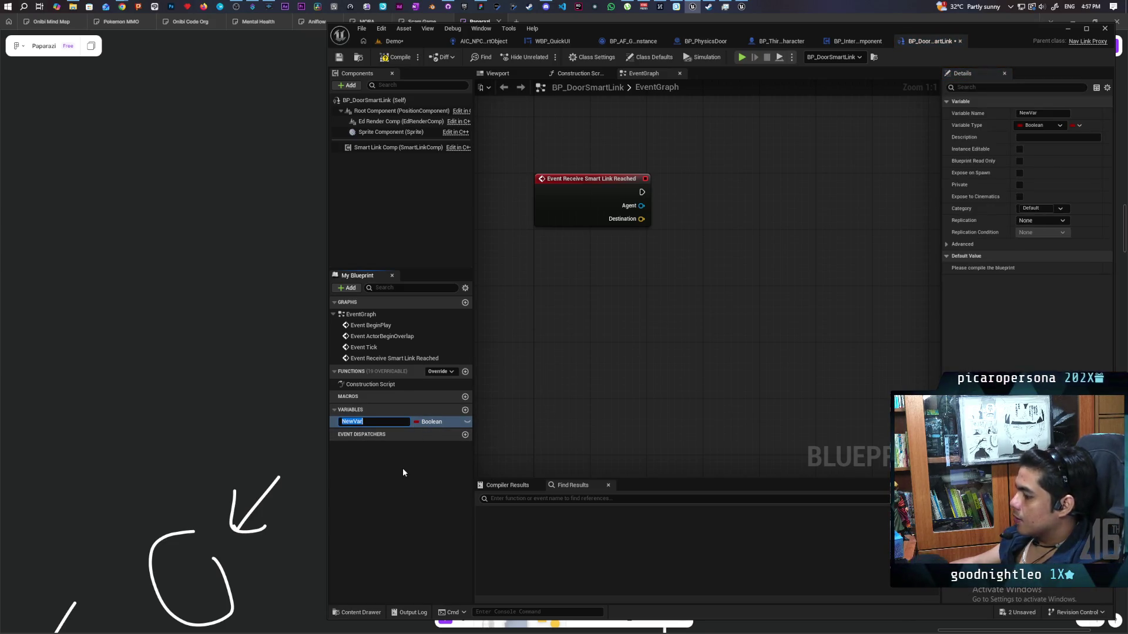
{"action": "type", "text": "Door"}
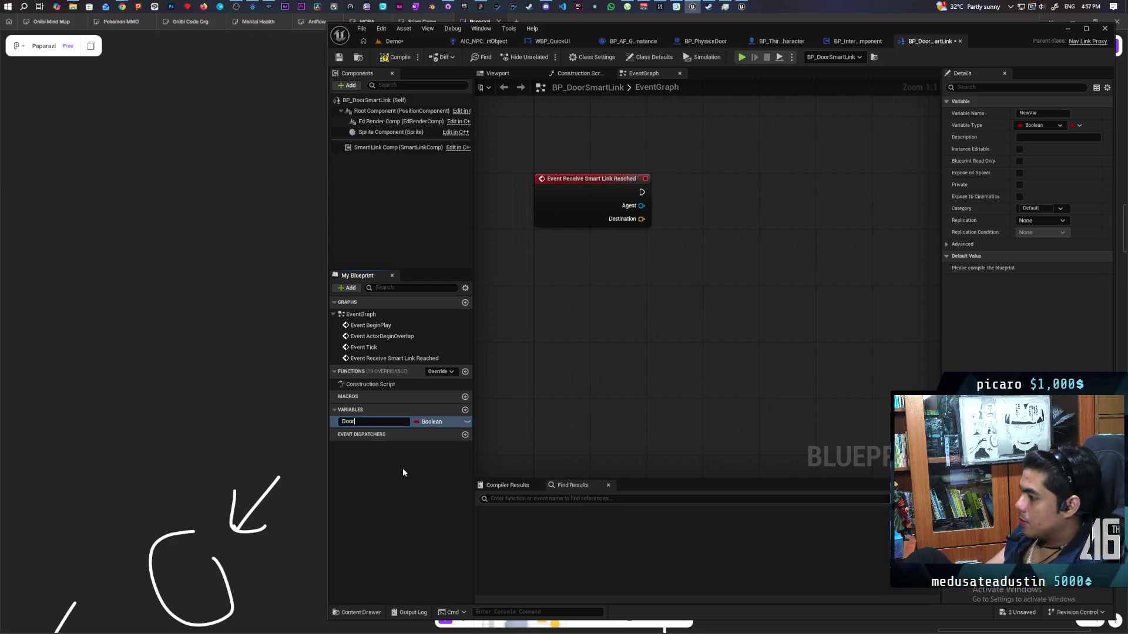
{"action": "key", "text": "Return"}
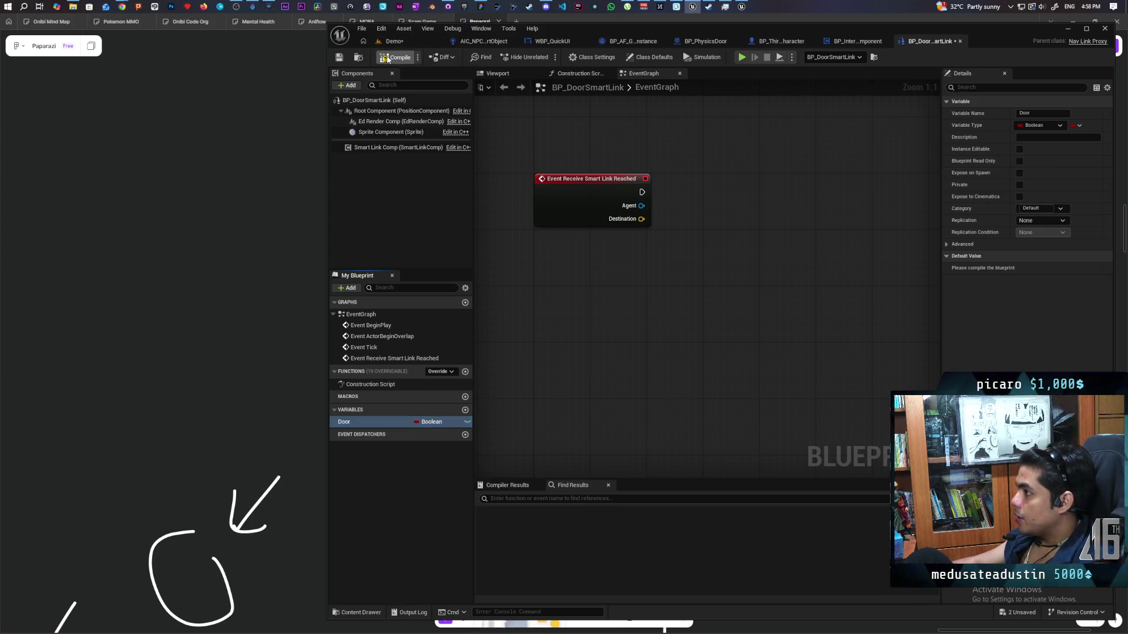
Check BP_PhysicsDoor in the Demo level, then open the Door variable's type choices.
{"action": "left_click", "coordinate": [404, 41]}
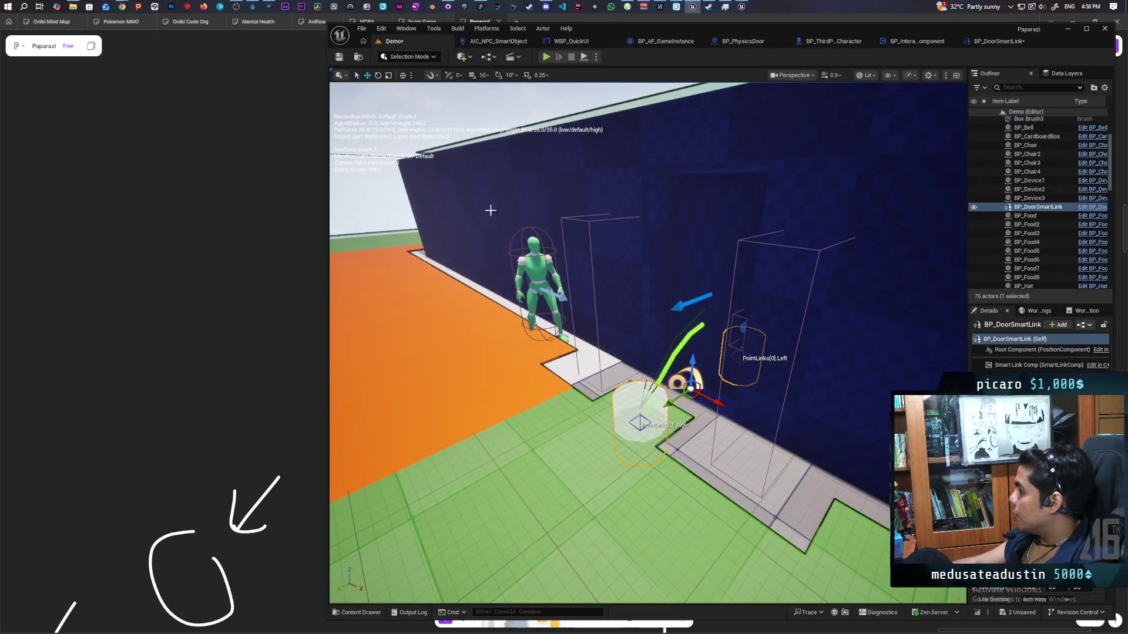
{"action": "left_click", "coordinate": [721, 233]}
{"action": "scroll", "coordinate": [1034, 214], "scroll_direction": "down", "scroll_amount": 3}
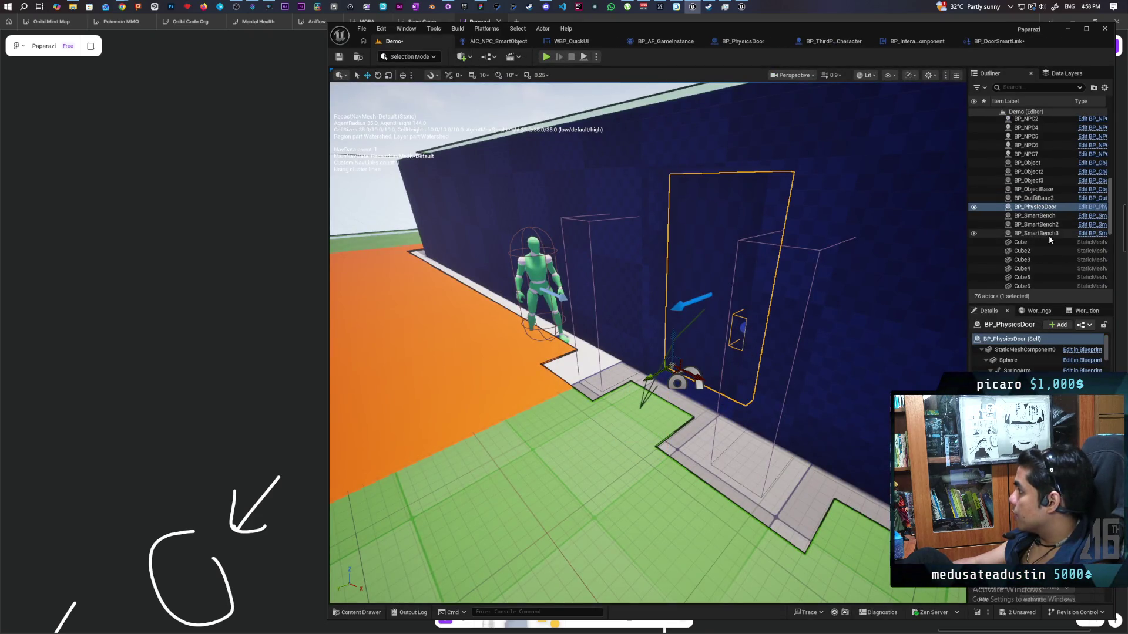
{"action": "left_click", "coordinate": [991, 41]}
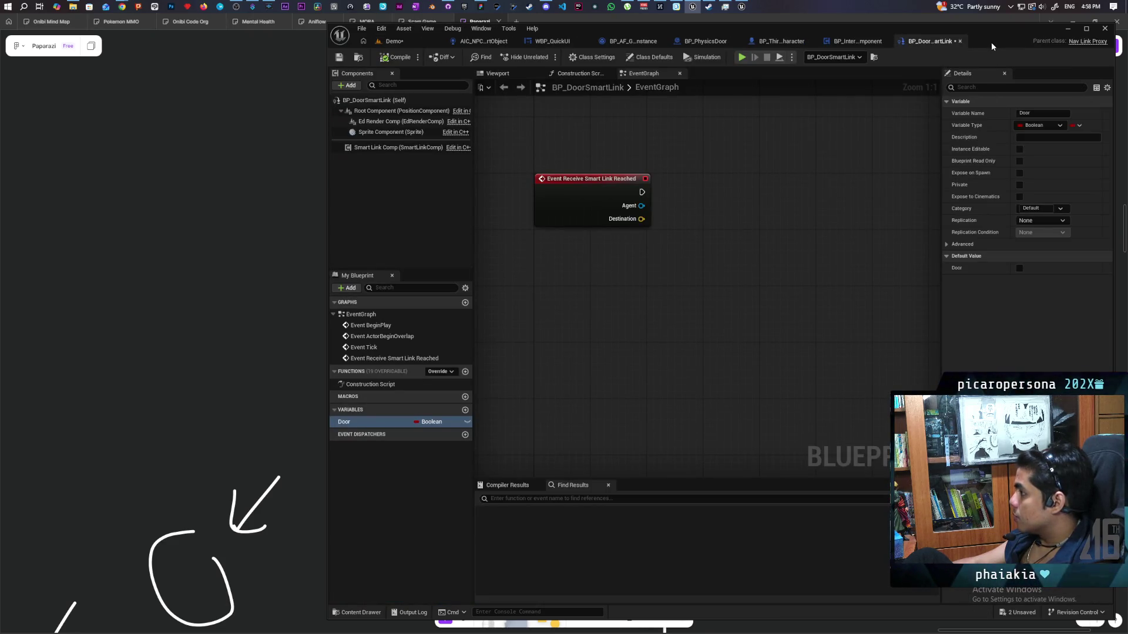
{"action": "left_click", "coordinate": [429, 421]}
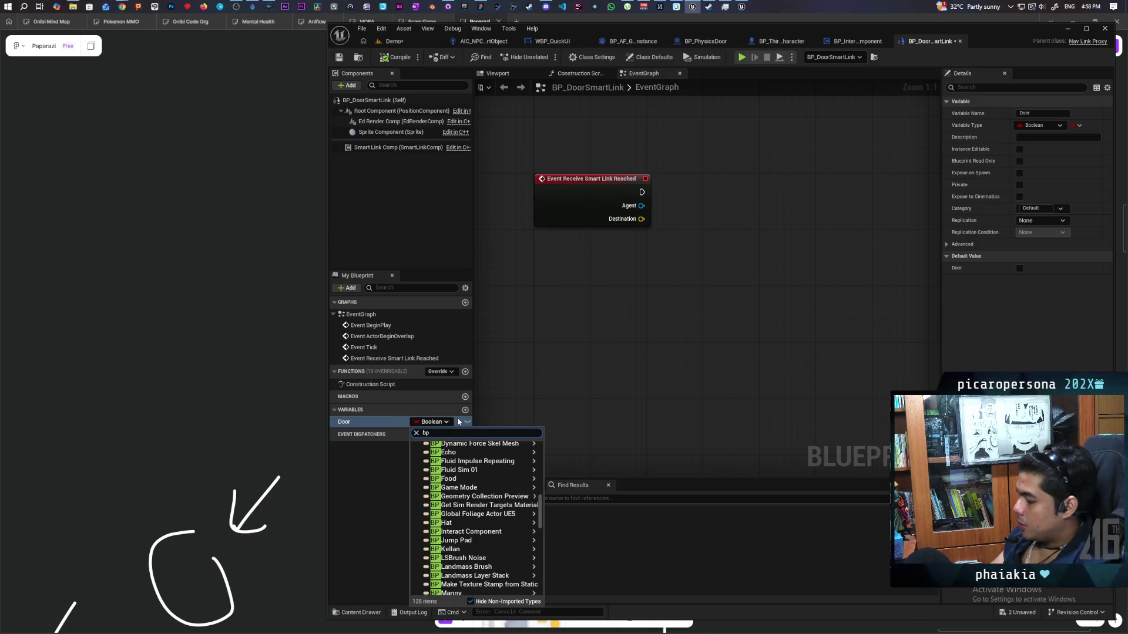